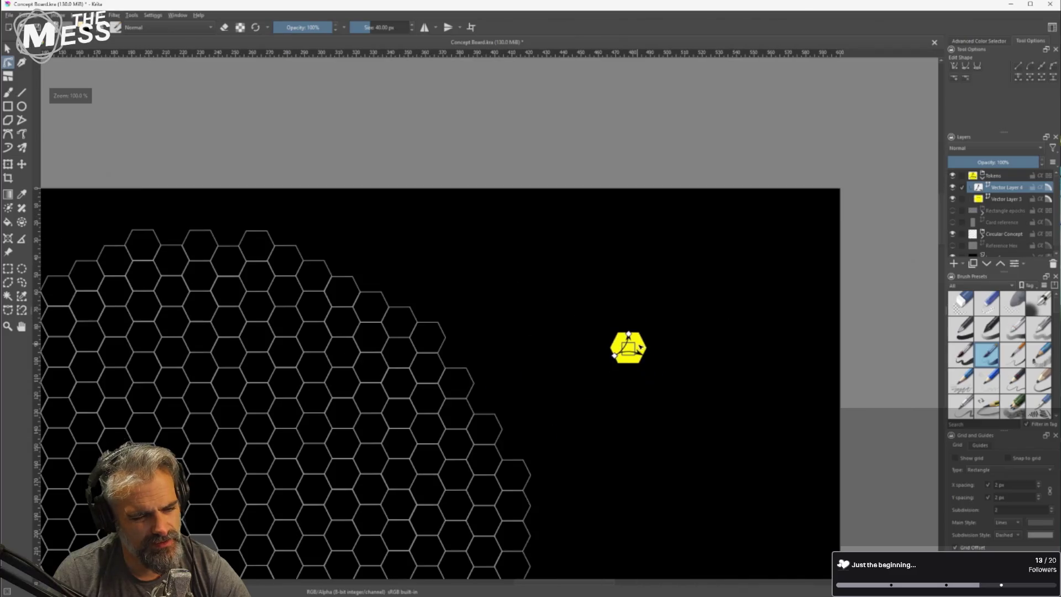
Delete the hollow outlined square from the yellow hex token
scroll(658, 355, up, 5)
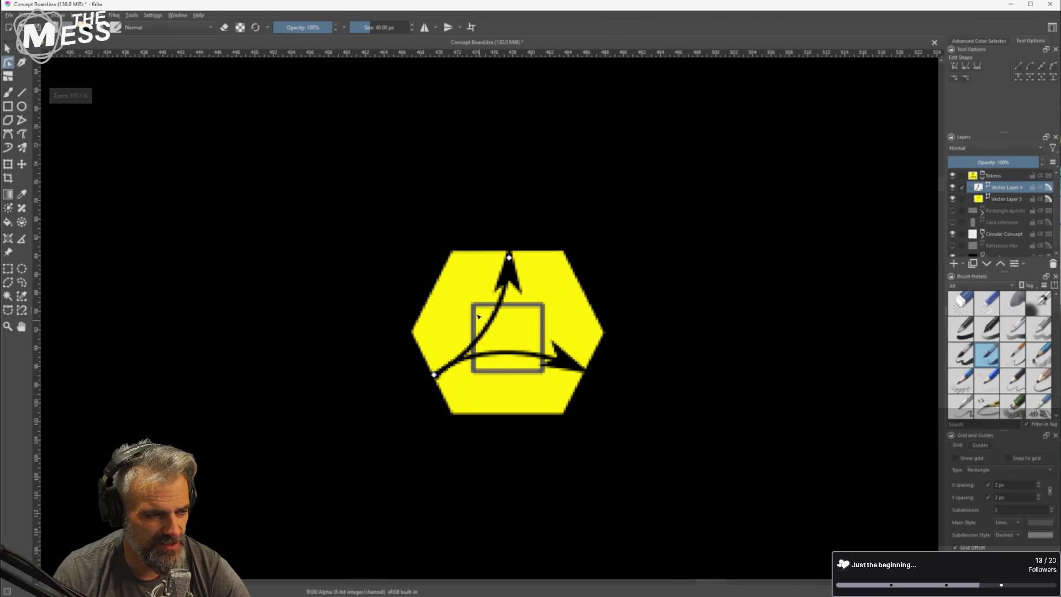
click(999, 200)
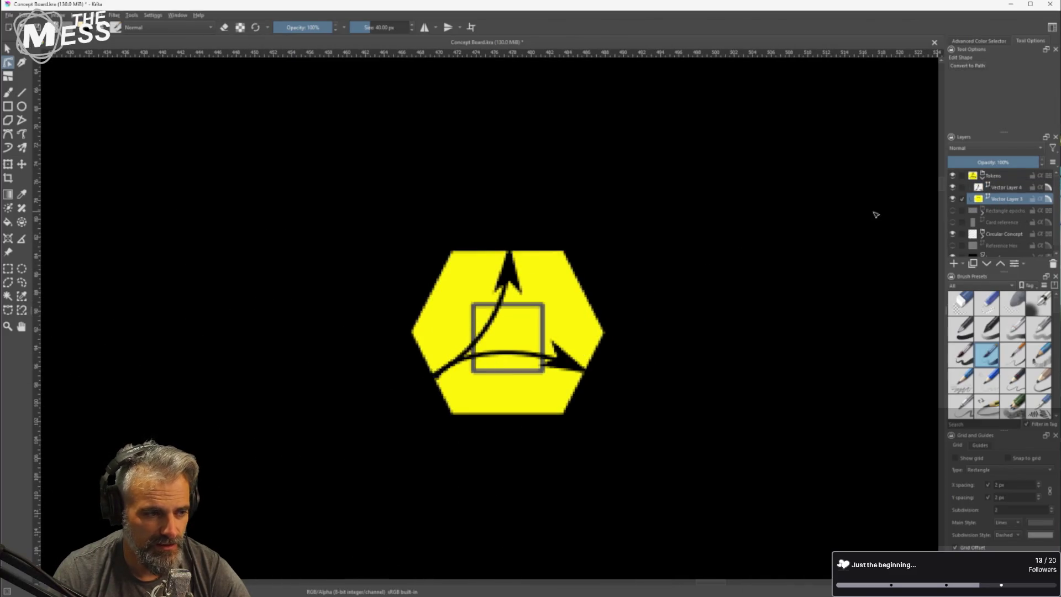
click(545, 315)
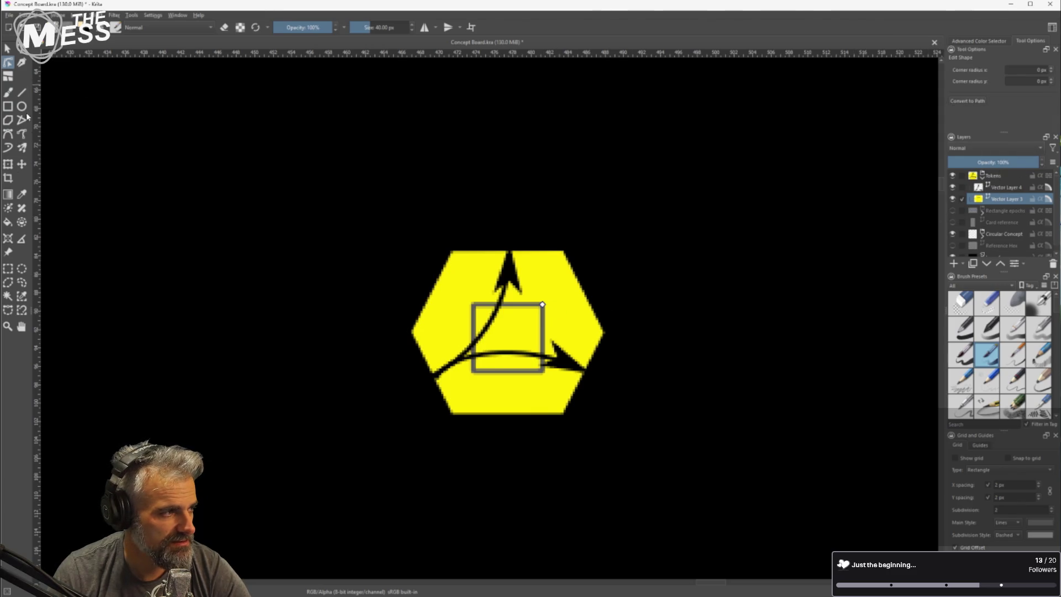
key(Escape)
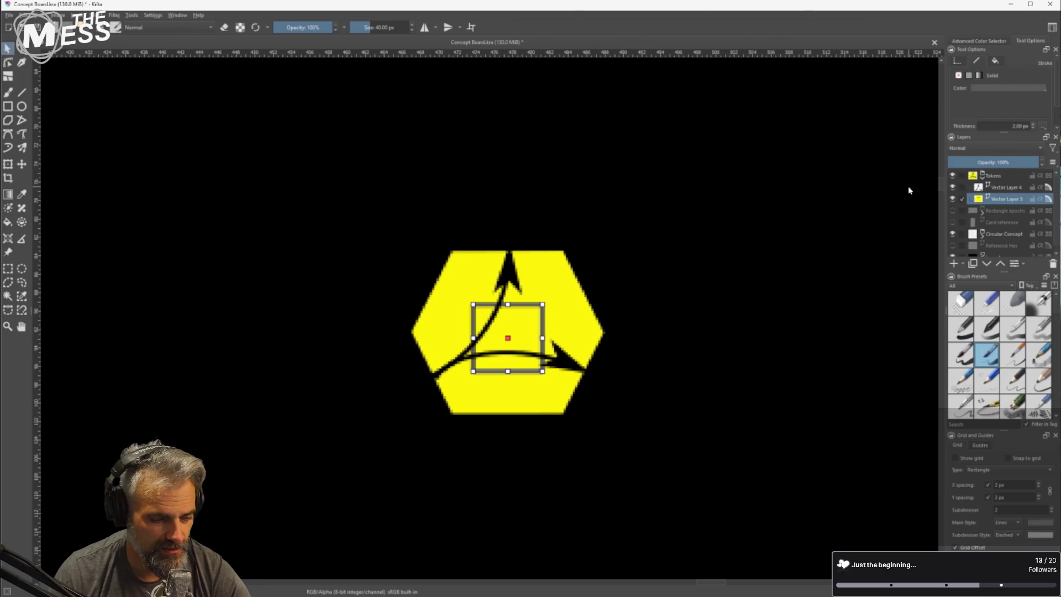
key(Delete)
Add Vector Layer 5, paste the square onto it, and give it a solid light-grey fill
click(961, 268)
click(998, 310)
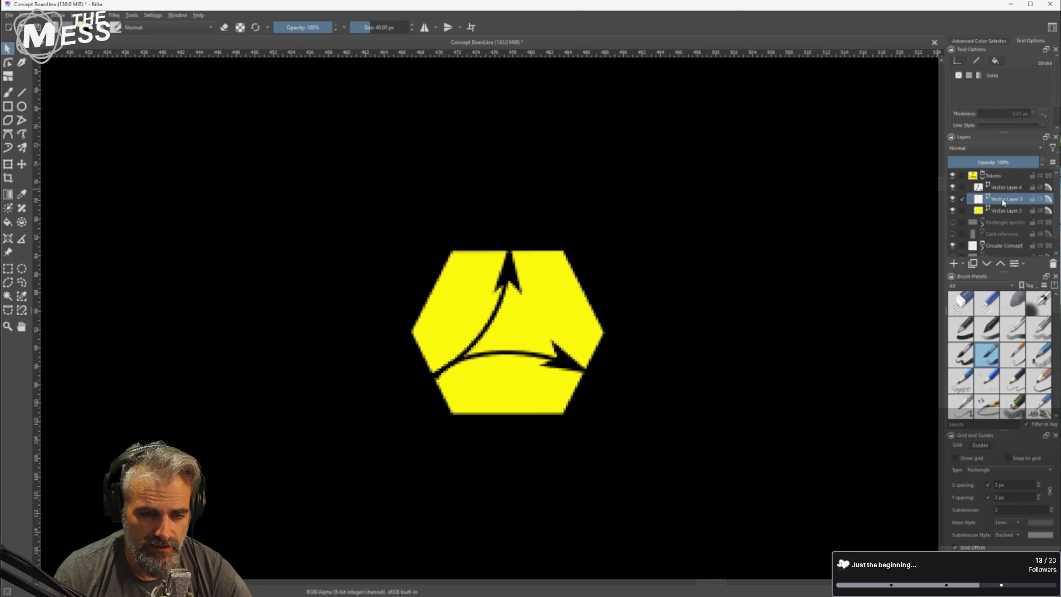
key(ctrl+v)
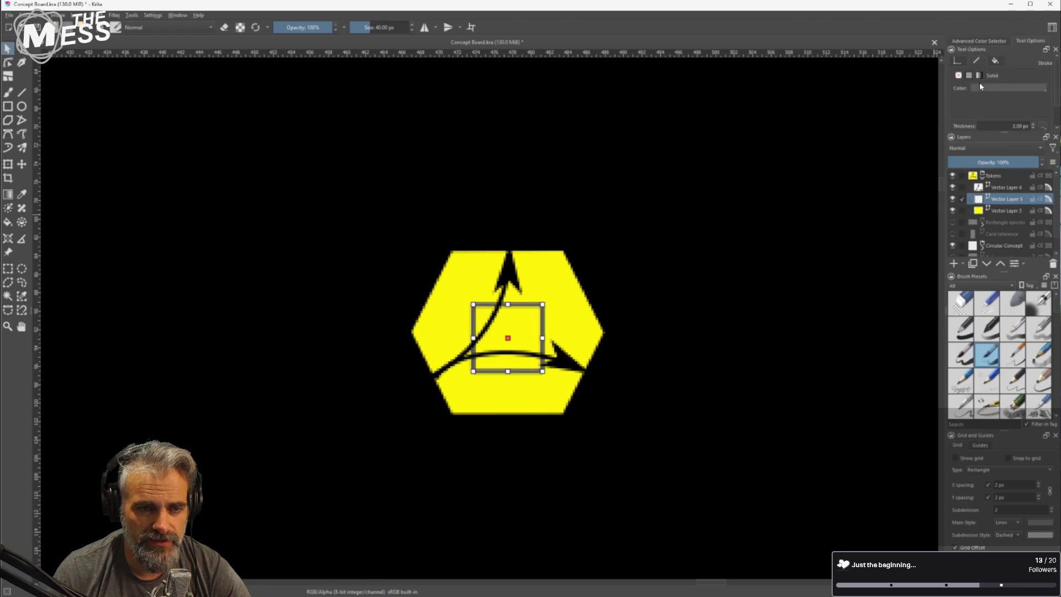
click(995, 60)
click(969, 76)
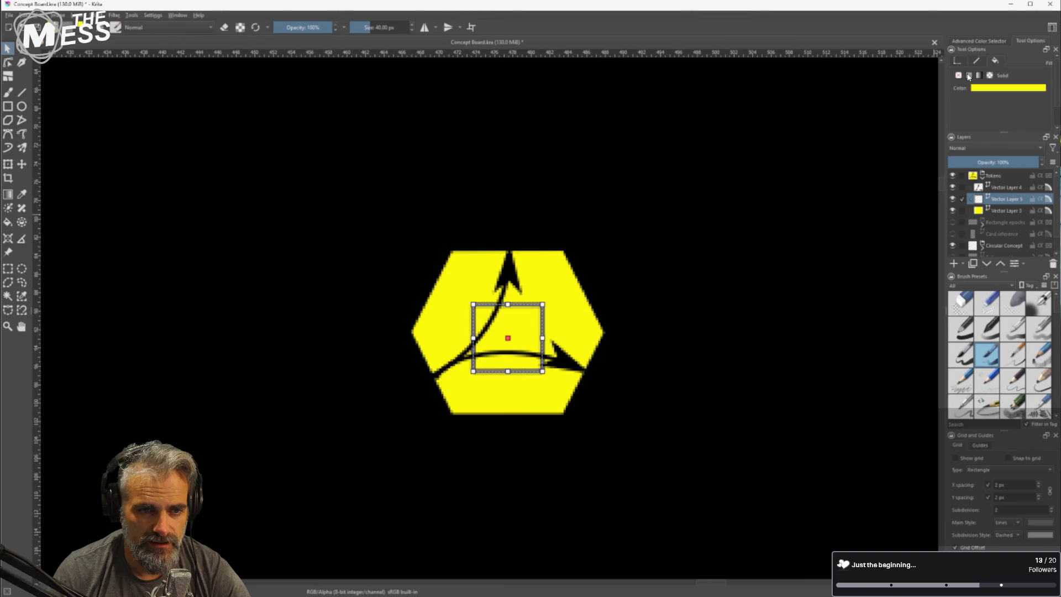
click(996, 88)
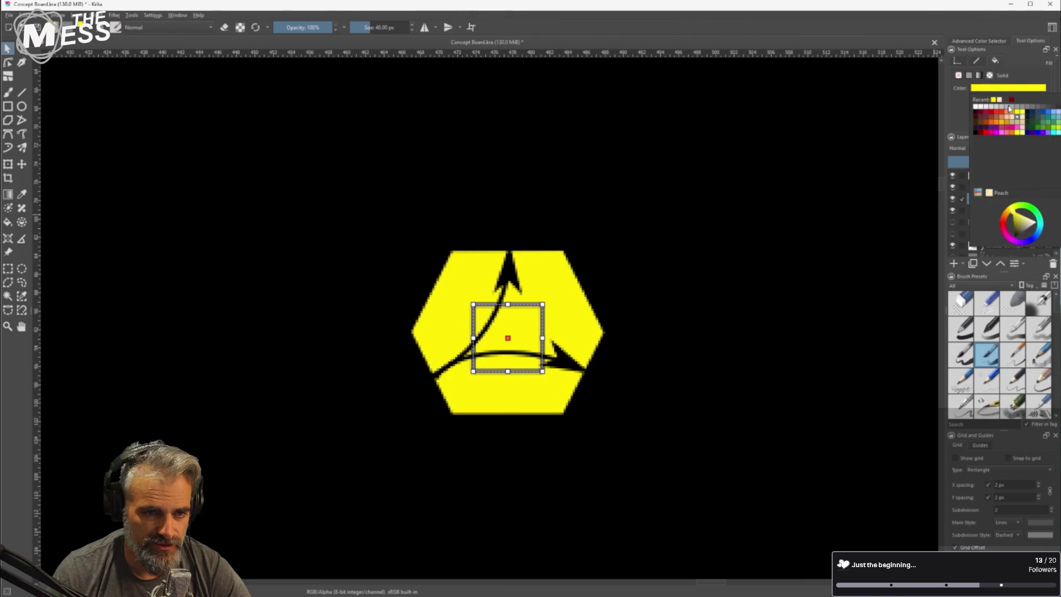
click(1009, 106)
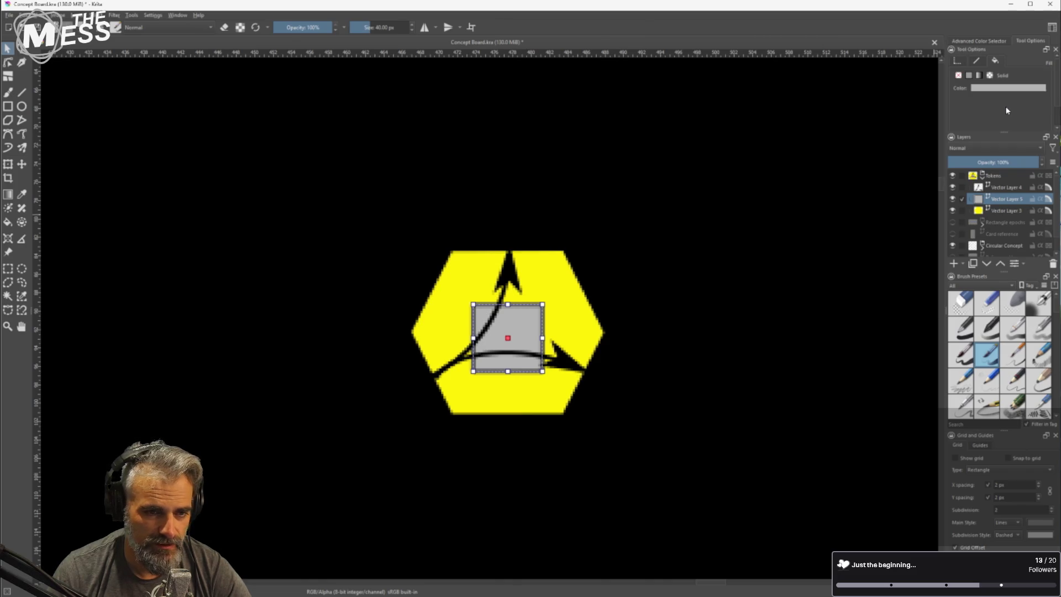
Move the grey square's layer above the arrows layer and shrink the square slightly
drag(1005, 199, 1006, 187)
key(Escape)
click(521, 335)
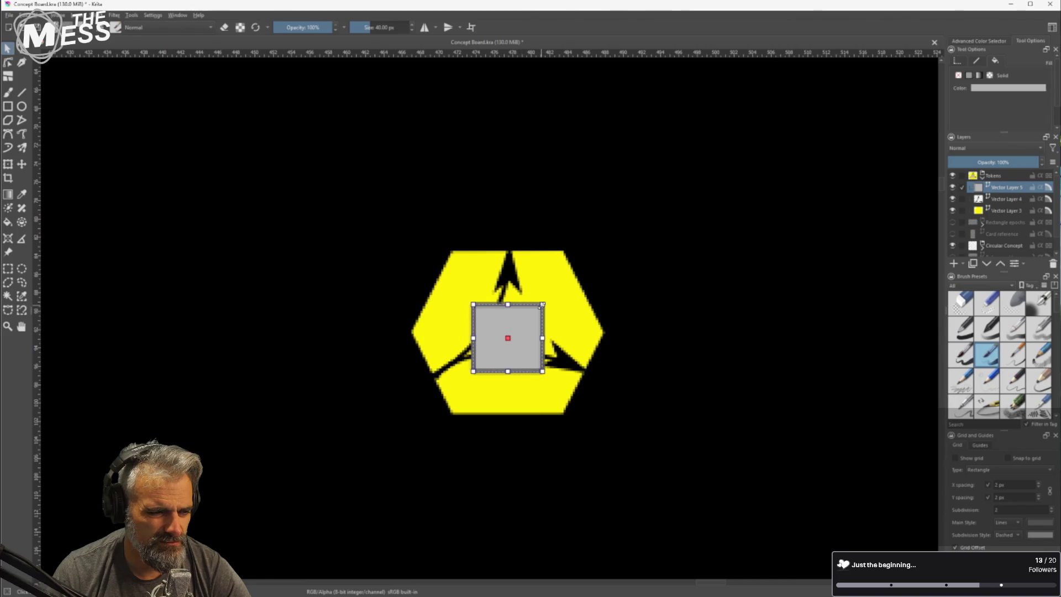
drag(544, 304, 532, 314)
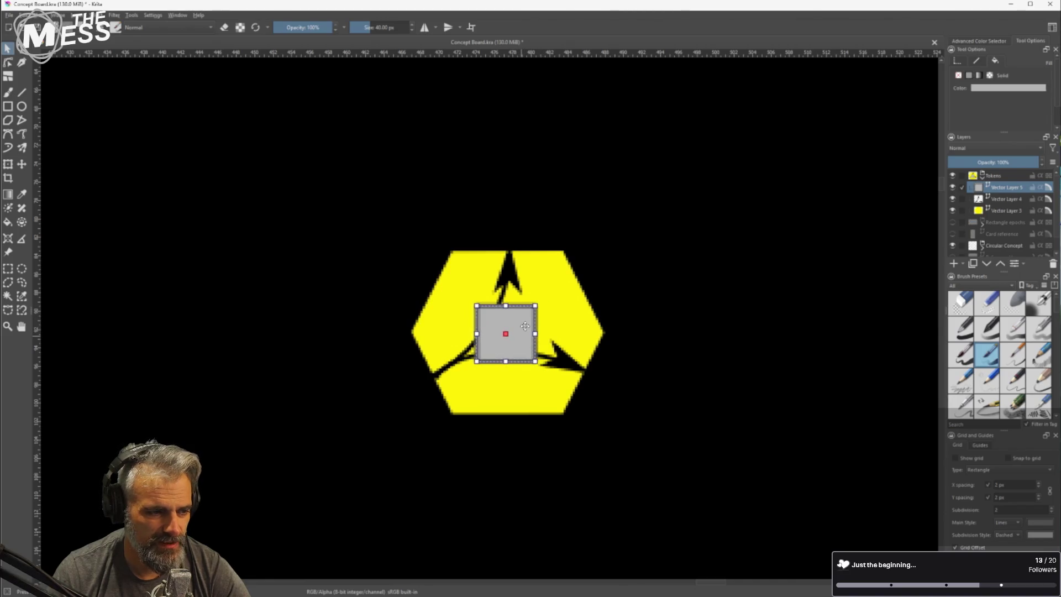
Bring more of the hex grid into view and select the Tokens layer
scroll(662, 345, down, 4)
drag(666, 329, 678, 297)
mouse_move(573, 237)
mouse_down()
mouse_move(705, 359)
mouse_move(705, 347)
mouse_up()
click(1003, 173)
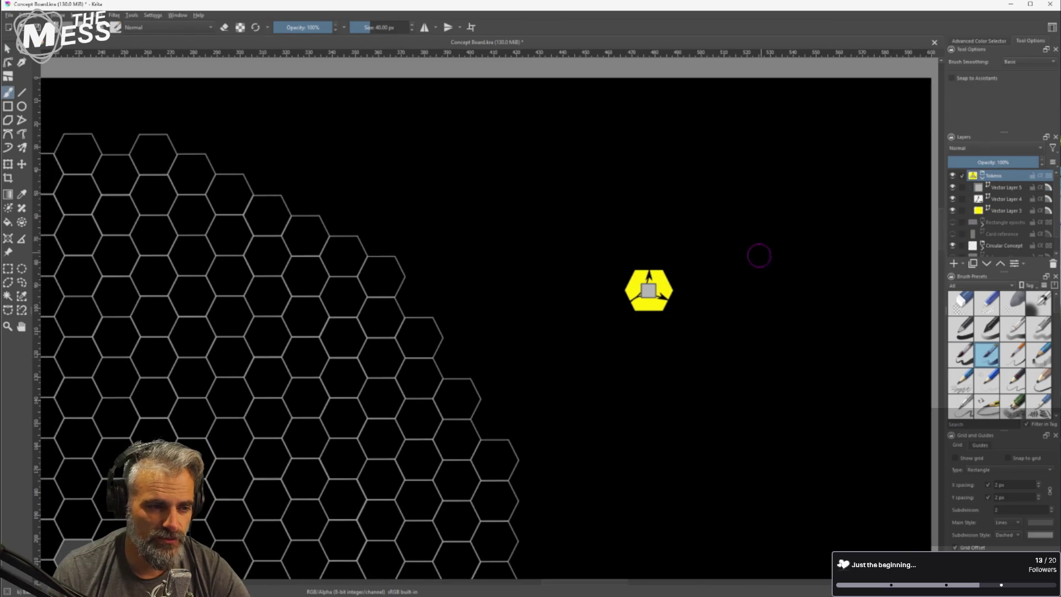
Move the whole yellow token layer into a hex cell and centre it there
click(9, 48)
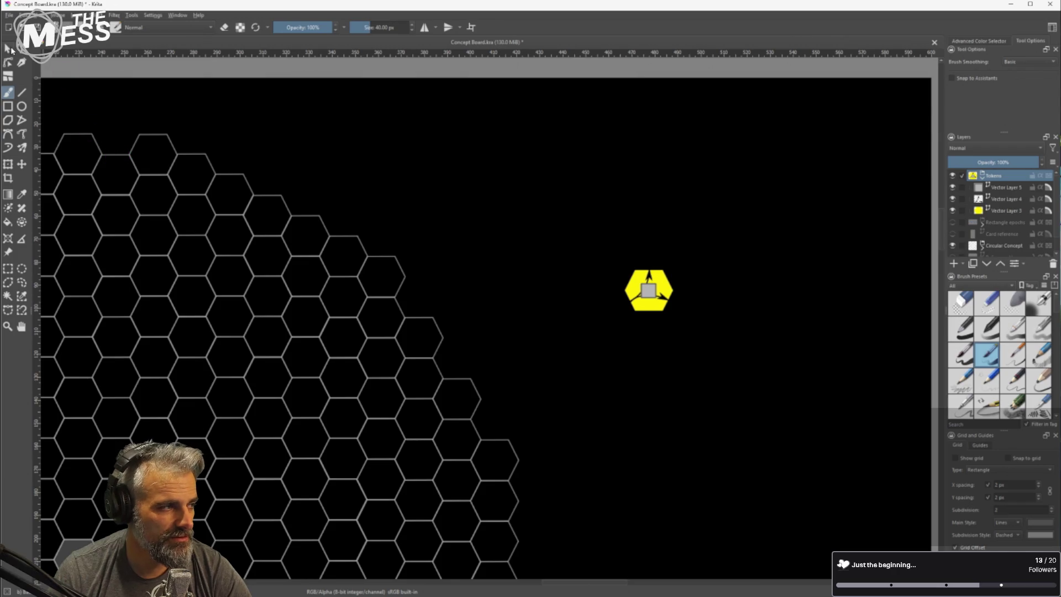
click(623, 293)
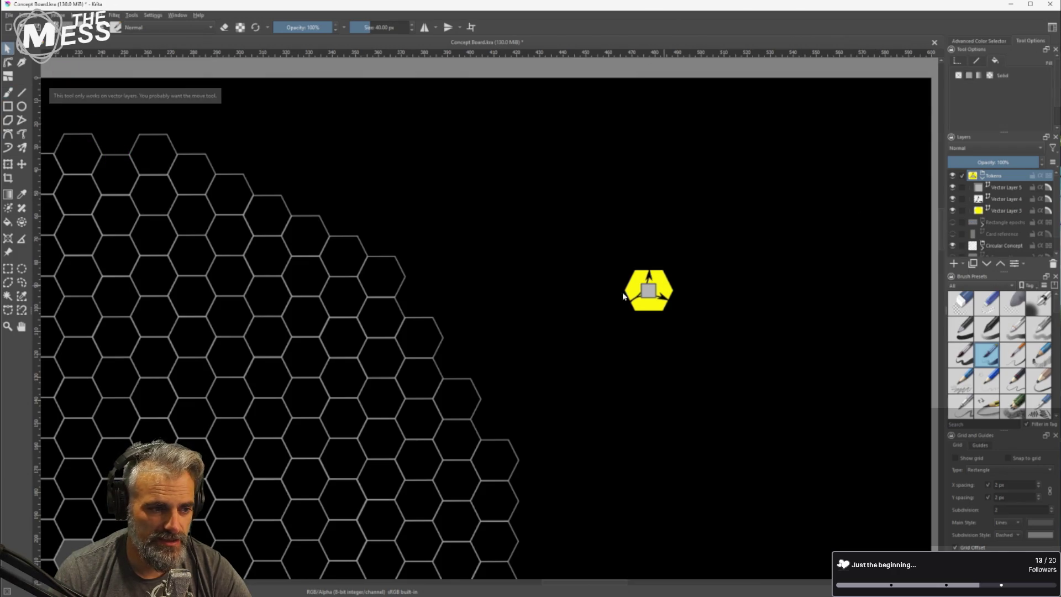
click(22, 163)
drag(666, 288, 362, 334)
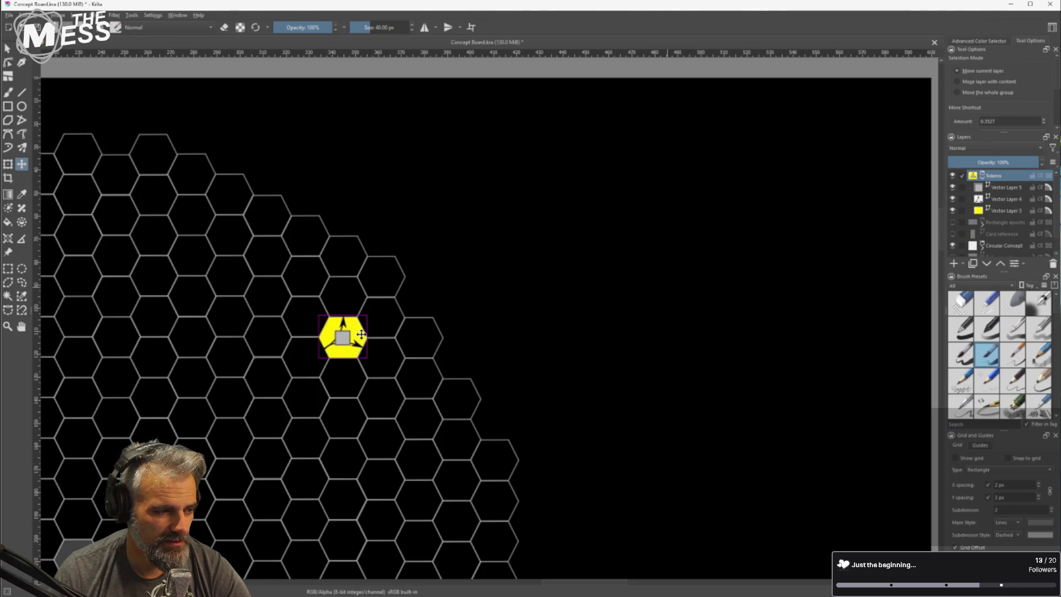
scroll(361, 335, up, 5)
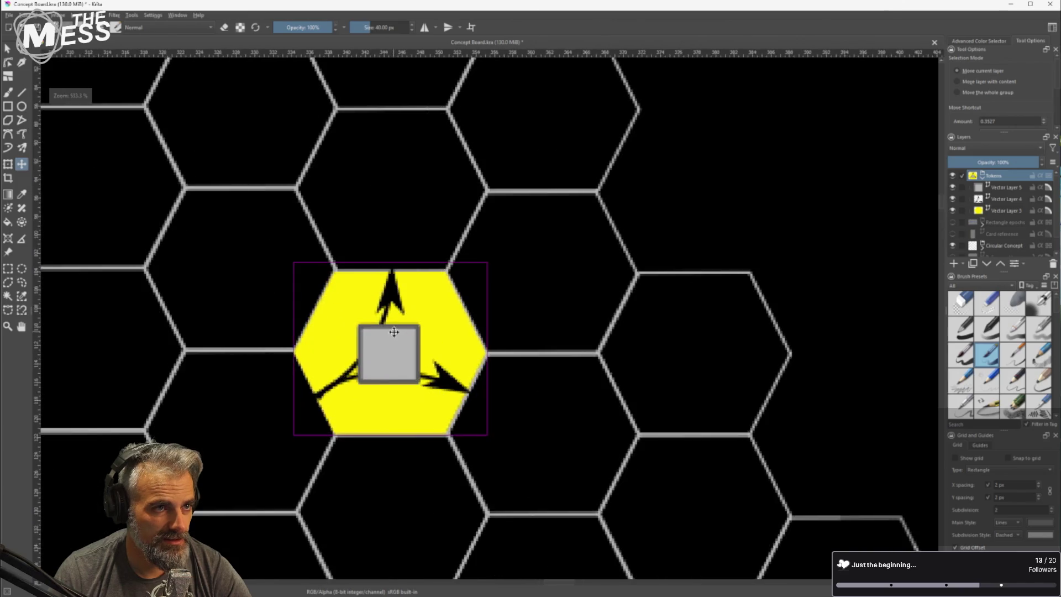
scroll(387, 331, down, 10)
scroll(464, 304, up, 2)
drag(534, 265, 534, 263)
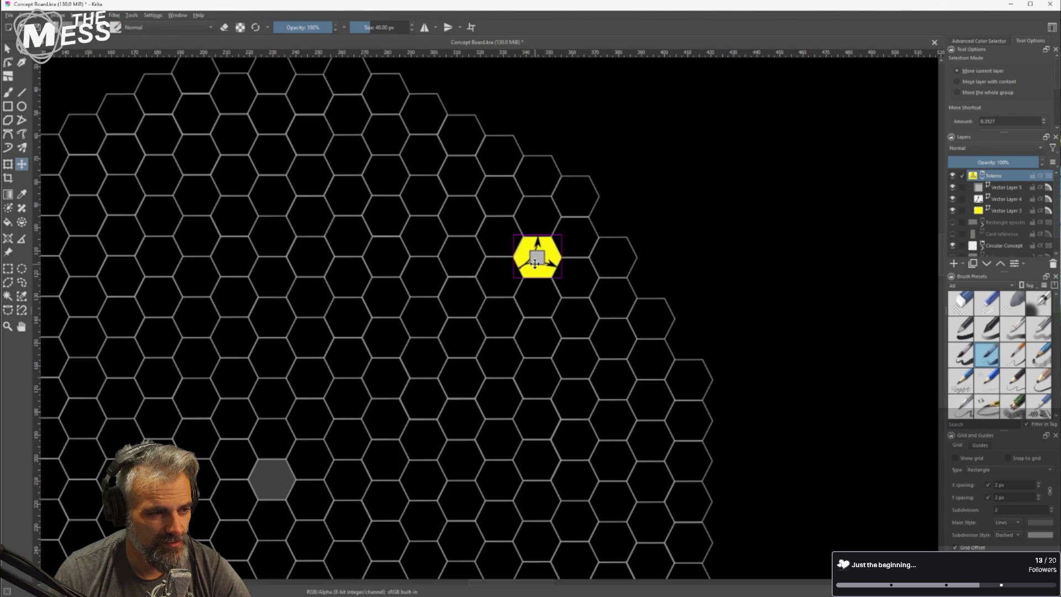
scroll(700, 297, down, 3)
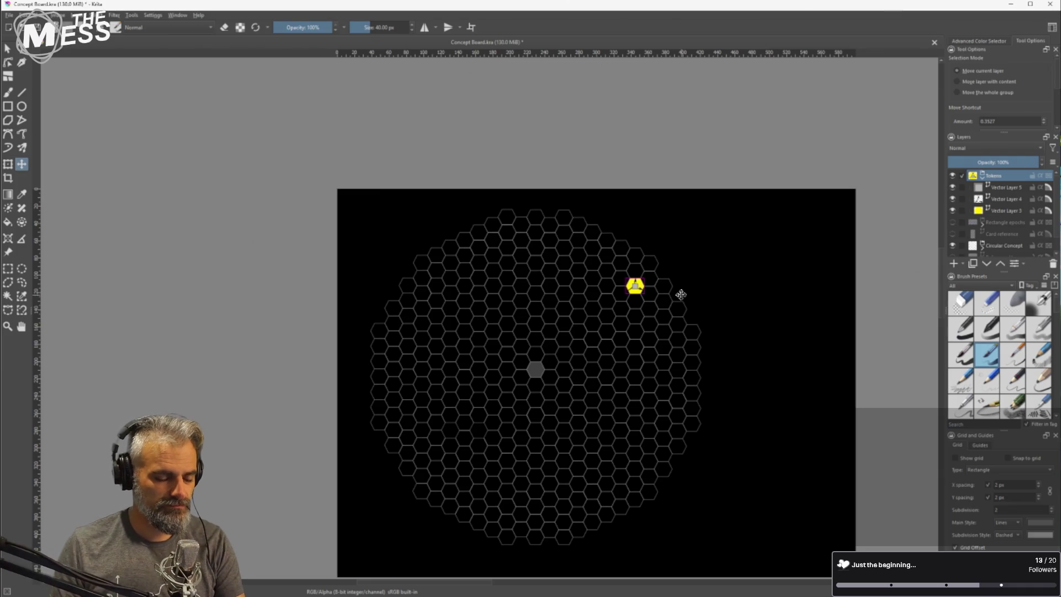
scroll(680, 296, down, 1)
scroll(635, 288, up, 2)
scroll(634, 288, up, 2)
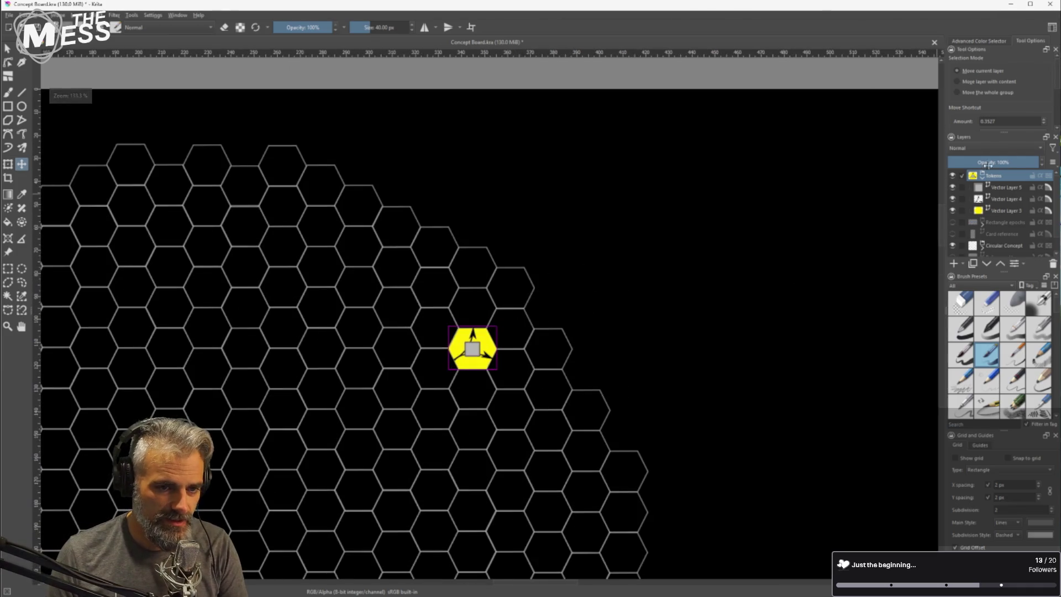
Rename the token layer to Split Token and wrap it in a new group
double_click(1002, 175)
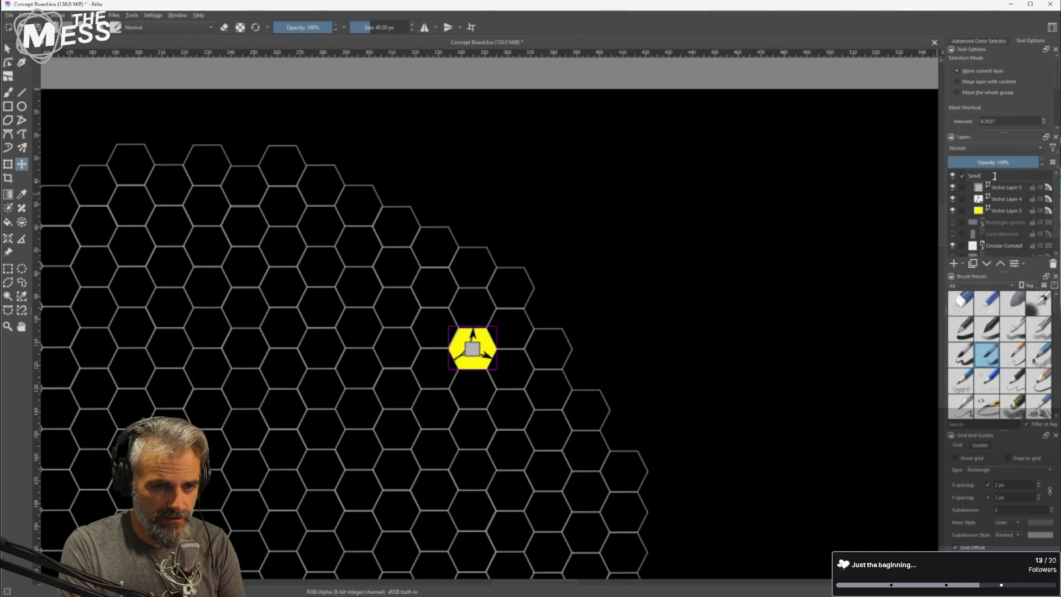
key(Return)
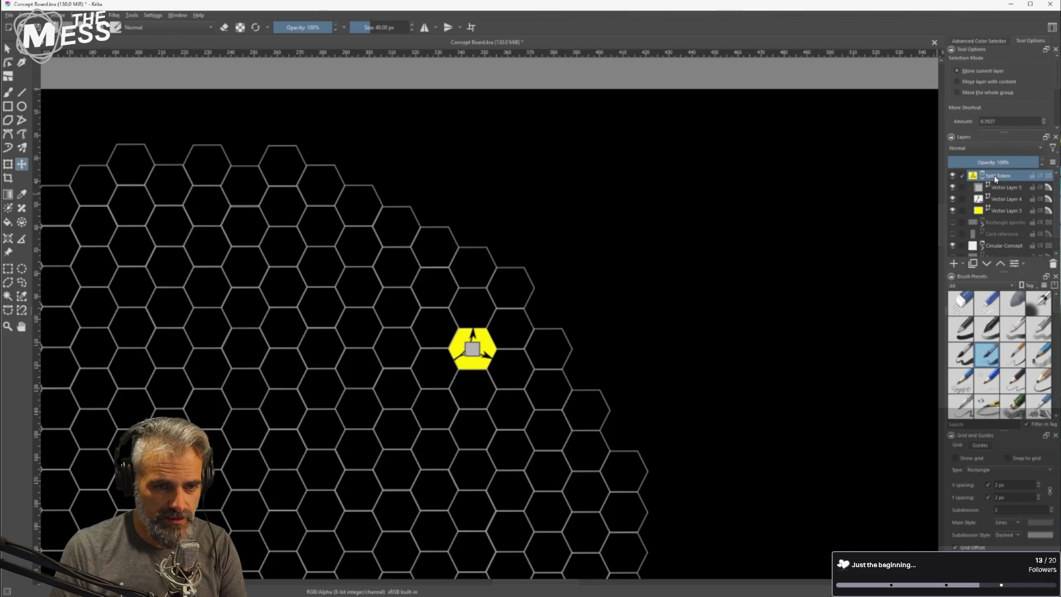
right_click(994, 175)
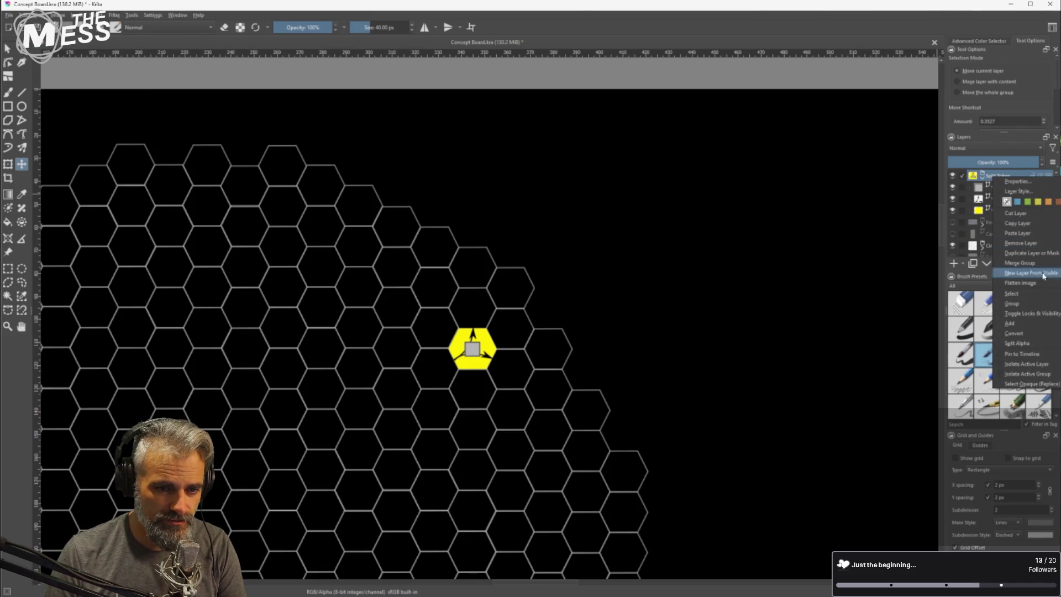
click(1012, 303)
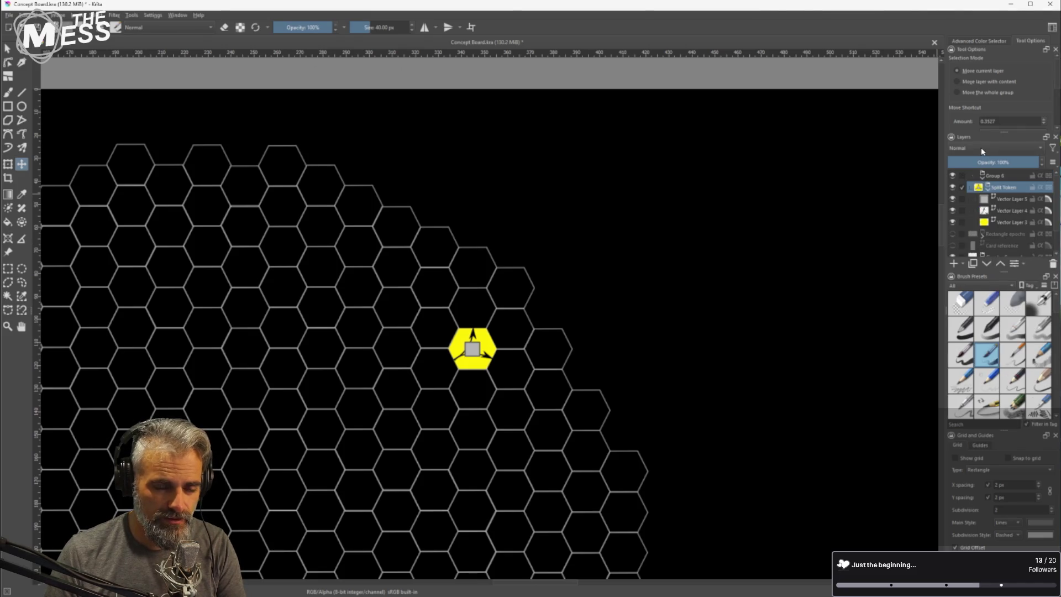
Name the new group Tokens
double_click(994, 176)
text(Token)
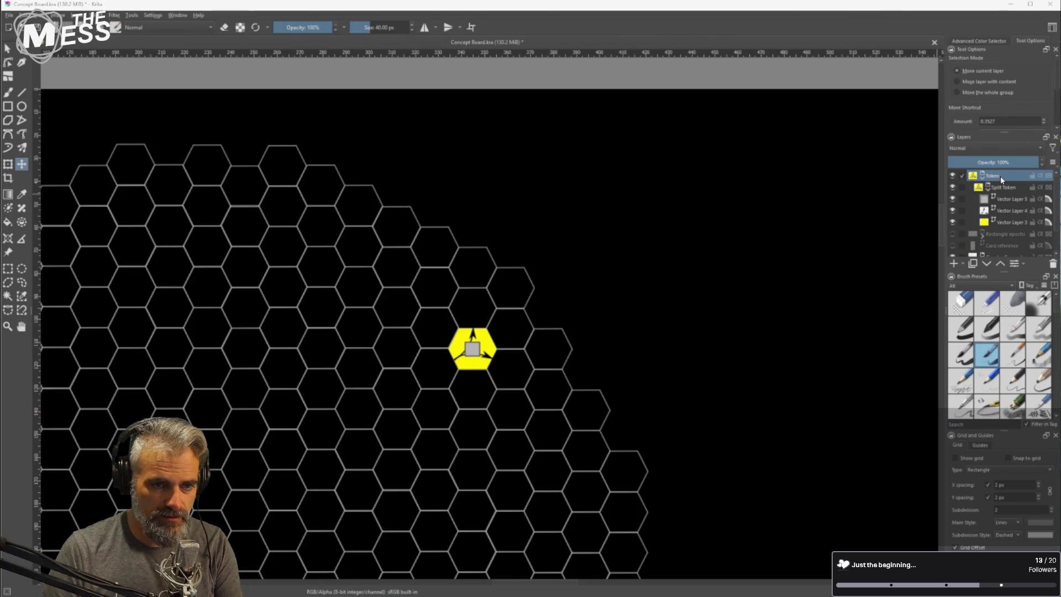
double_click(1000, 177)
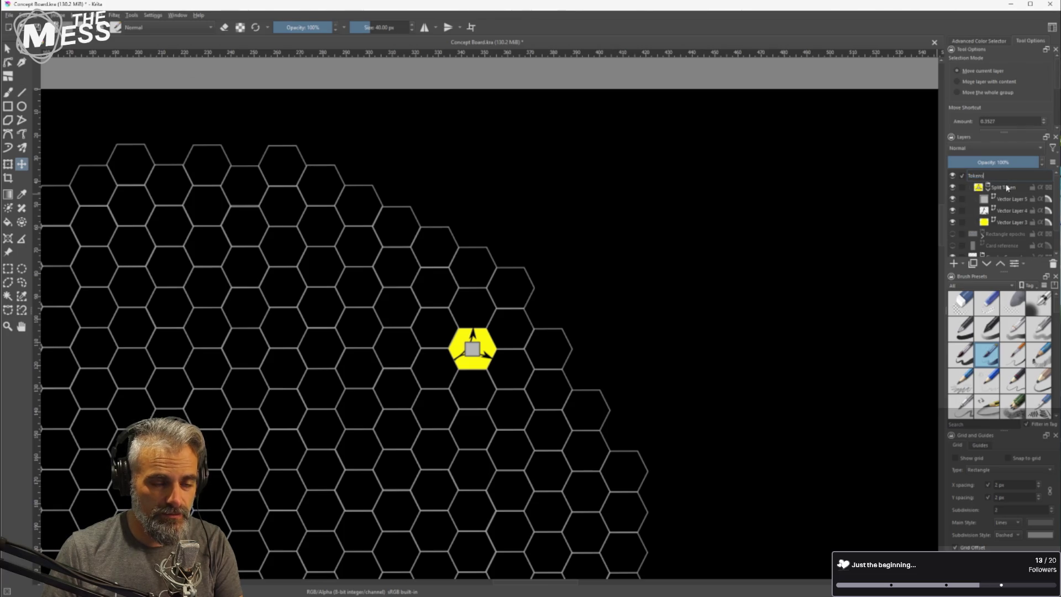
click(1007, 189)
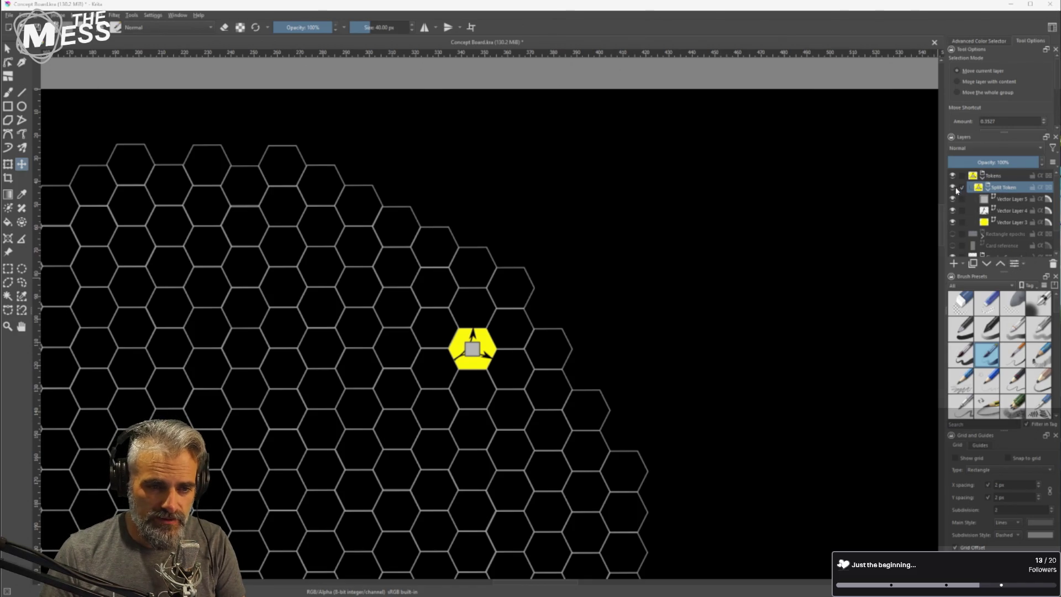
Duplicate Split Token with Ctrl+J and move the copy to a neighbouring hex cell
click(982, 188)
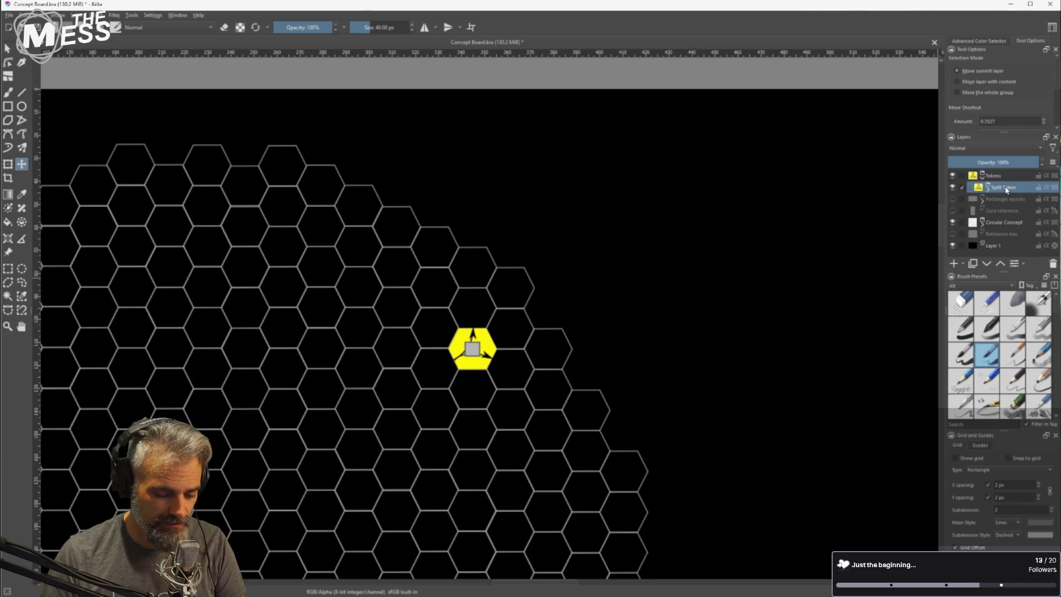
key(ctrl+j)
click(981, 188)
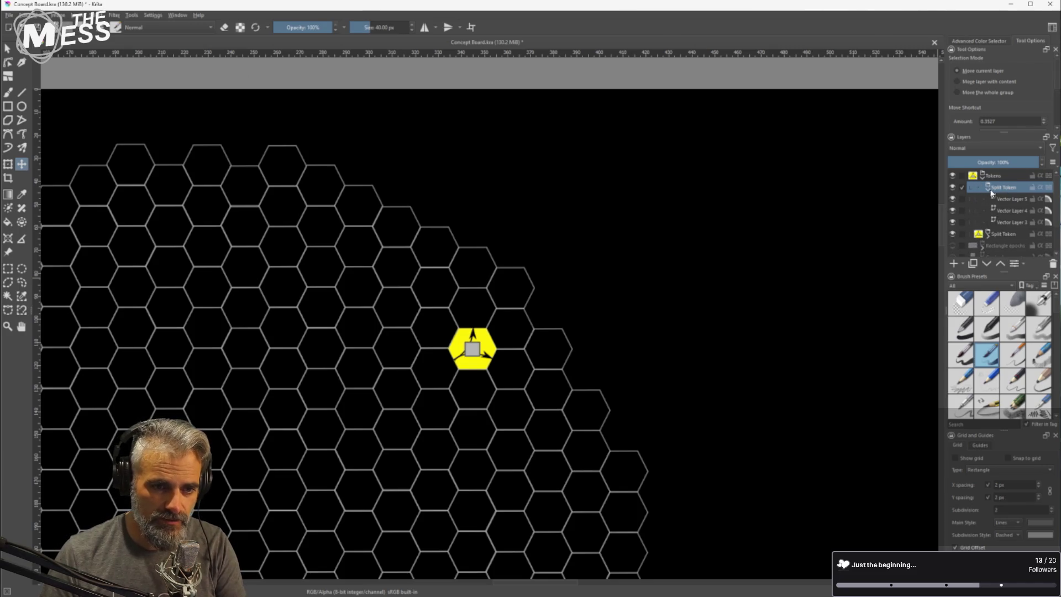
mouse_move(448, 346)
mouse_down()
mouse_move(519, 343)
mouse_move(476, 309)
mouse_move(470, 351)
mouse_move(295, 345)
mouse_up()
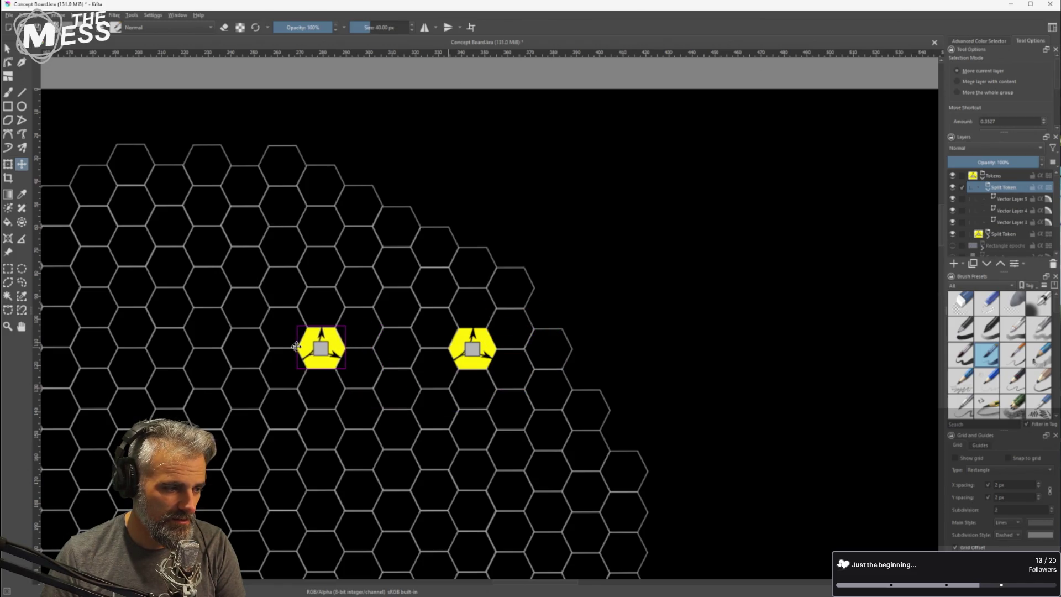
Rename the copied Split Token layer to Convergence Token and pick out the left token
scroll(295, 346, up, 2)
scroll(406, 345, down, 1)
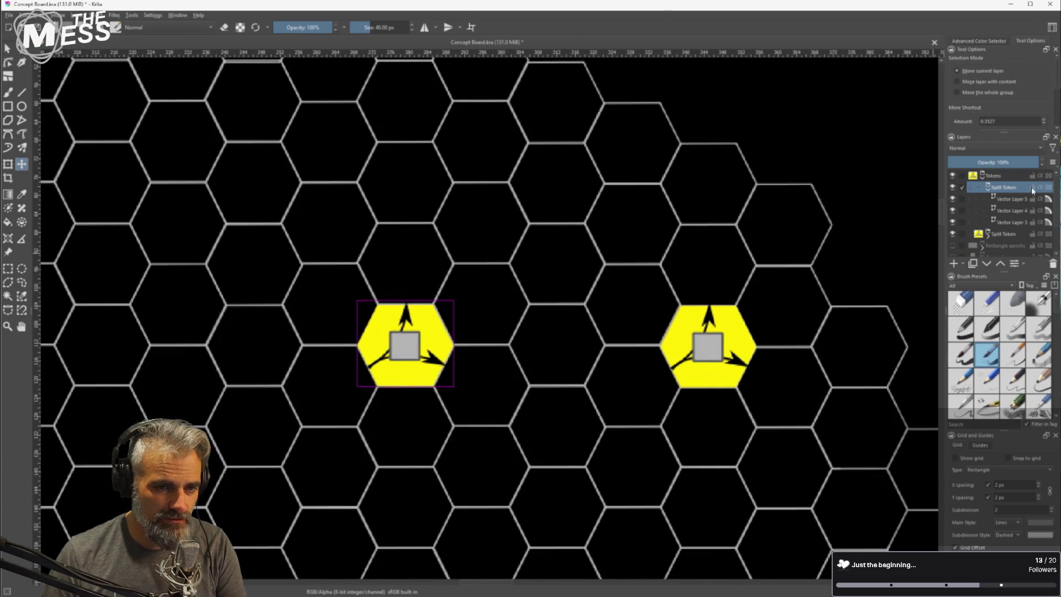
click(998, 176)
click(1009, 188)
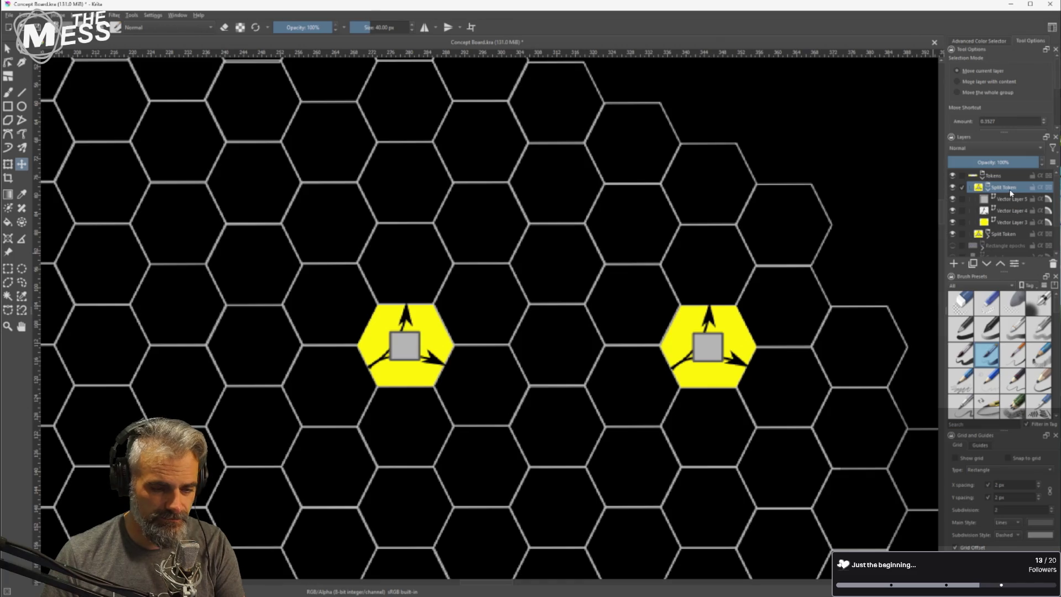
double_click(1010, 191)
text(Convergence Token)
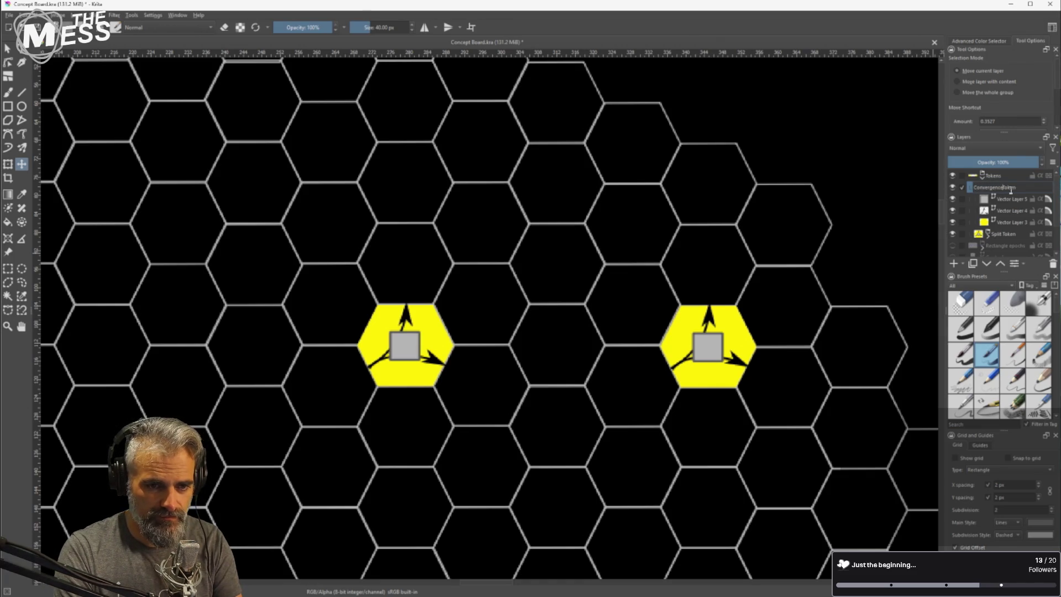
key(Return)
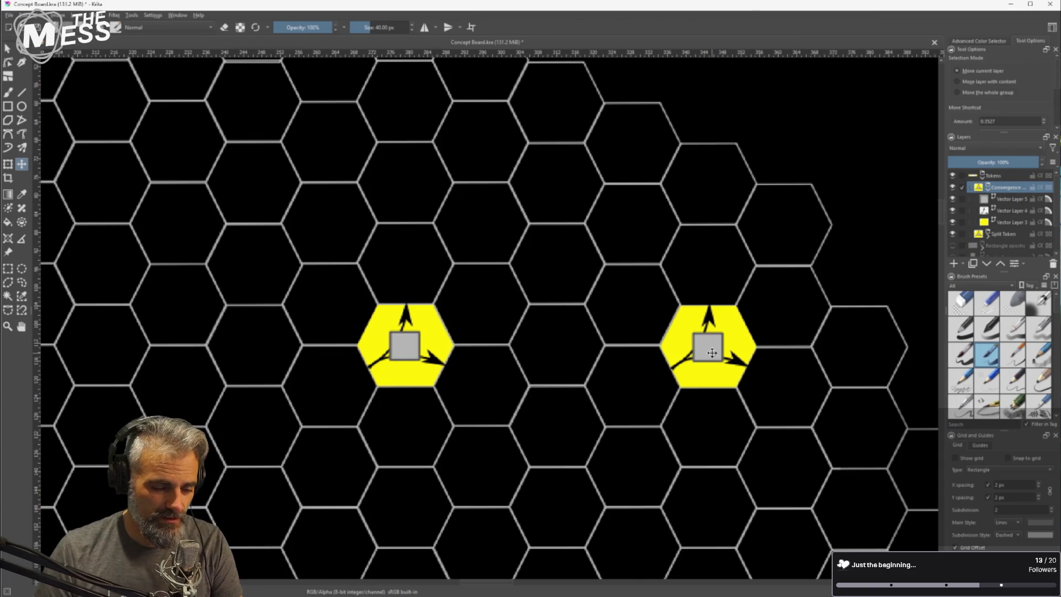
click(437, 347)
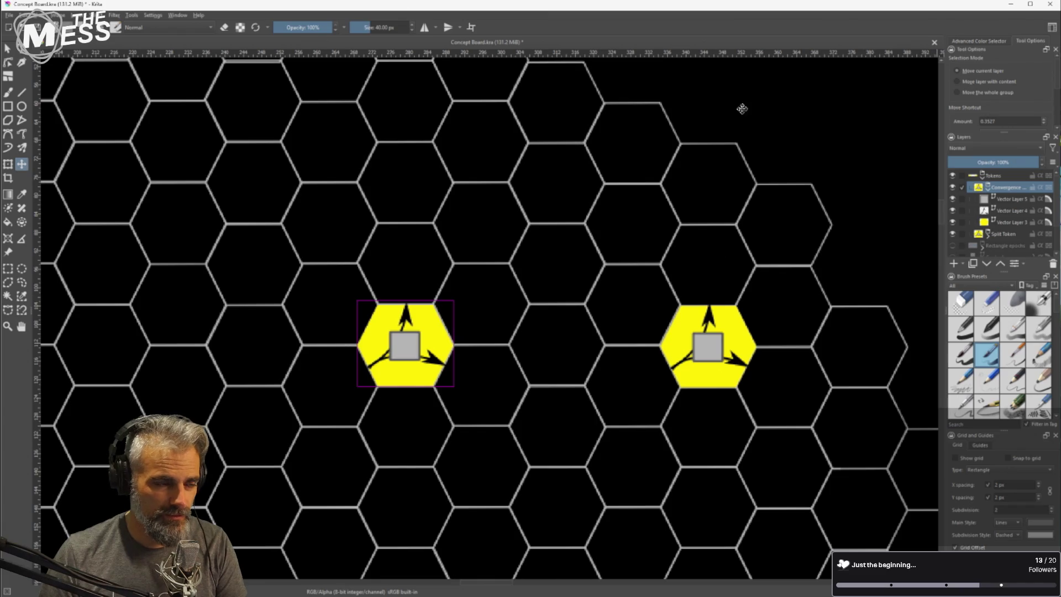
click(8, 50)
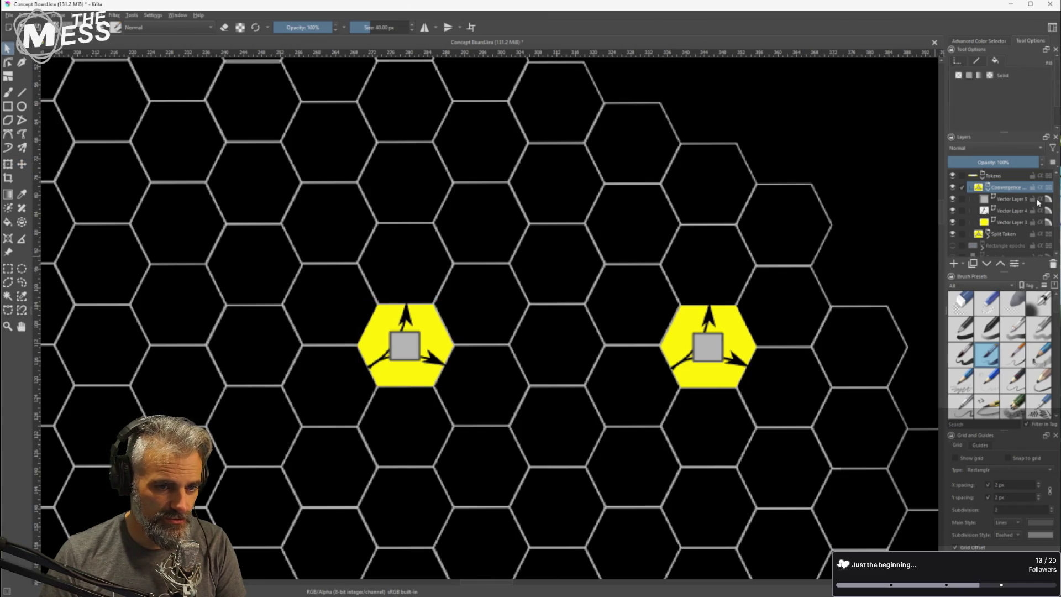
Change the left hex's fill on Vector Layer 3 to blue
click(1001, 222)
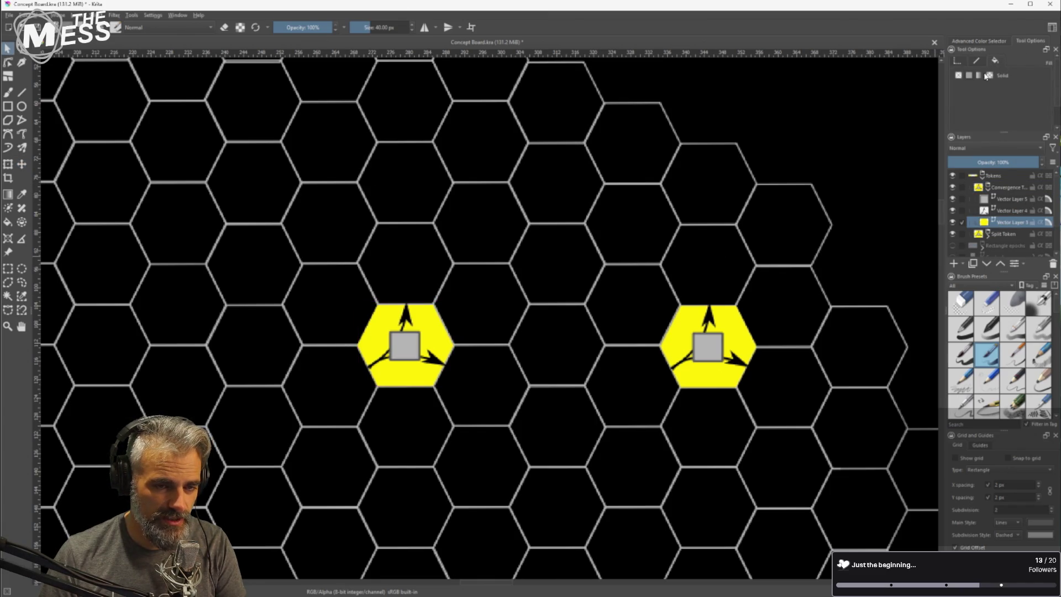
click(441, 340)
click(1015, 87)
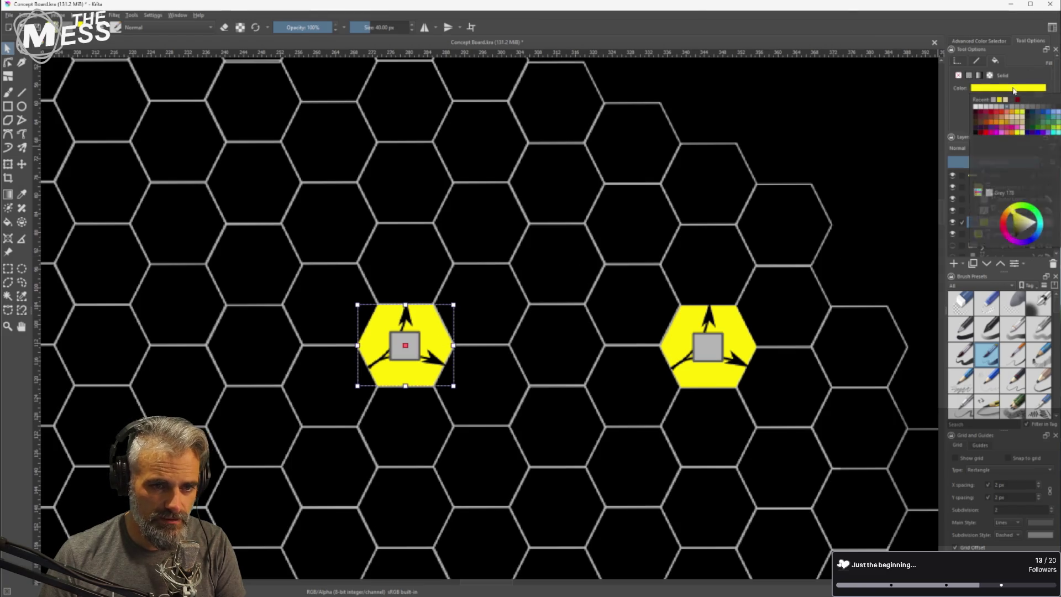
click(1045, 115)
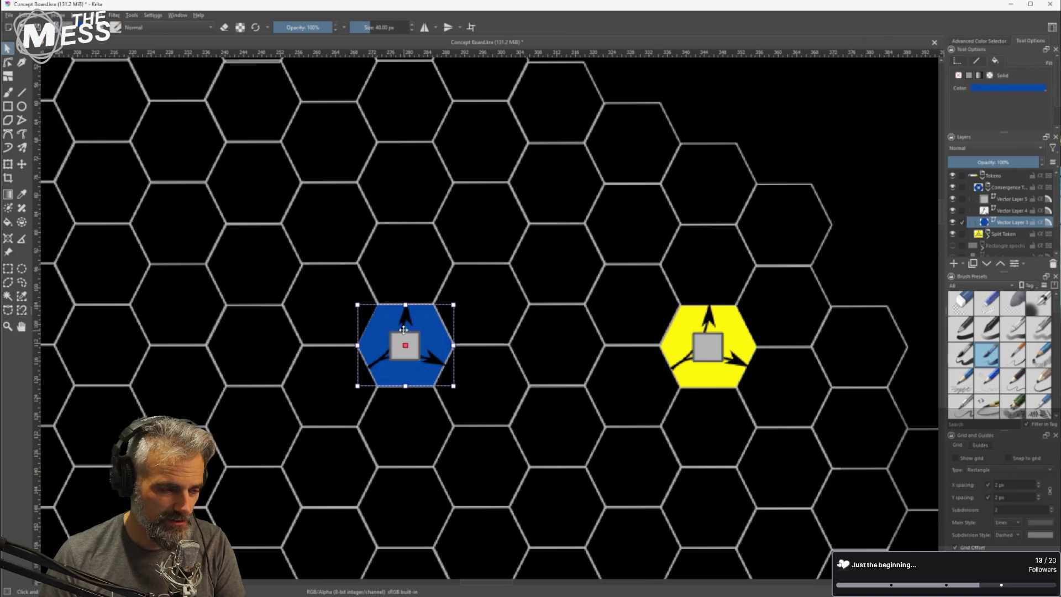
Rotate the top arrow and move it toward the hex's upper right
scroll(404, 330, up, 3)
click(757, 275)
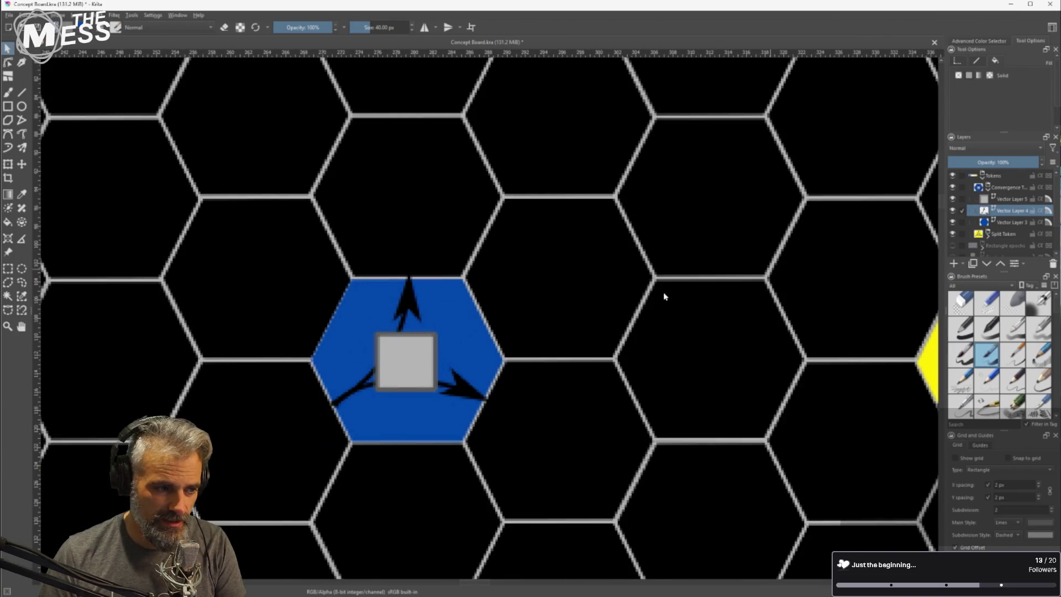
click(407, 295)
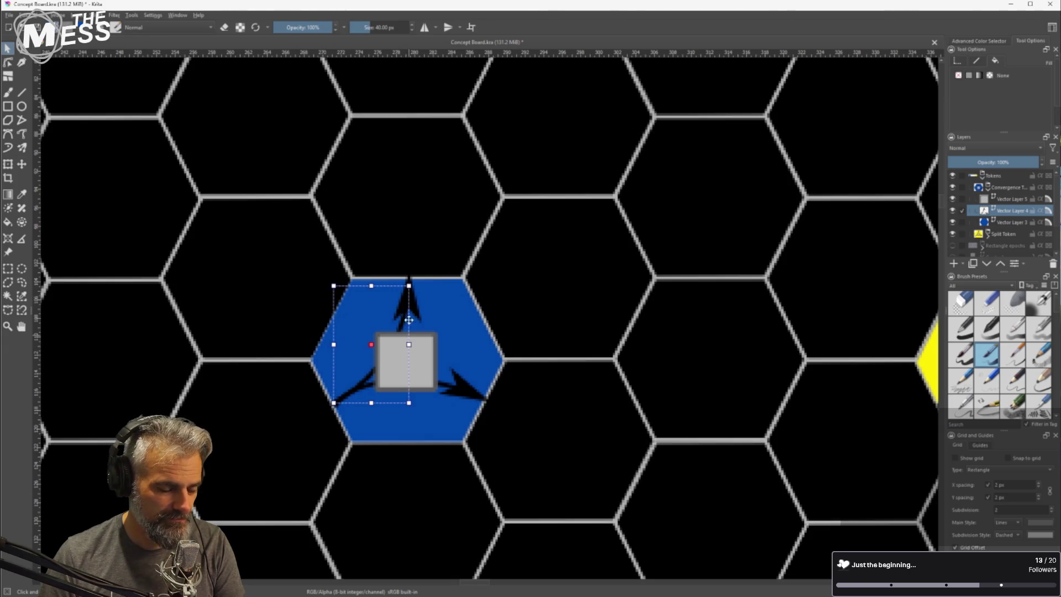
click(413, 297)
click(408, 295)
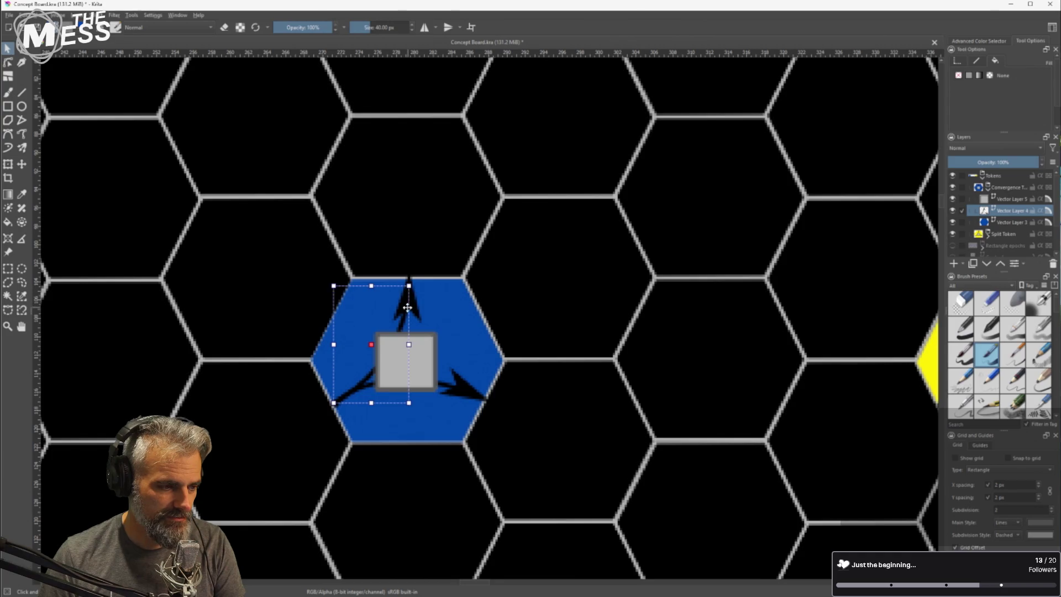
drag(410, 283, 457, 372)
drag(306, 326, 304, 334)
mouse_move(365, 359)
mouse_down()
mouse_move(400, 350)
mouse_move(399, 334)
mouse_up()
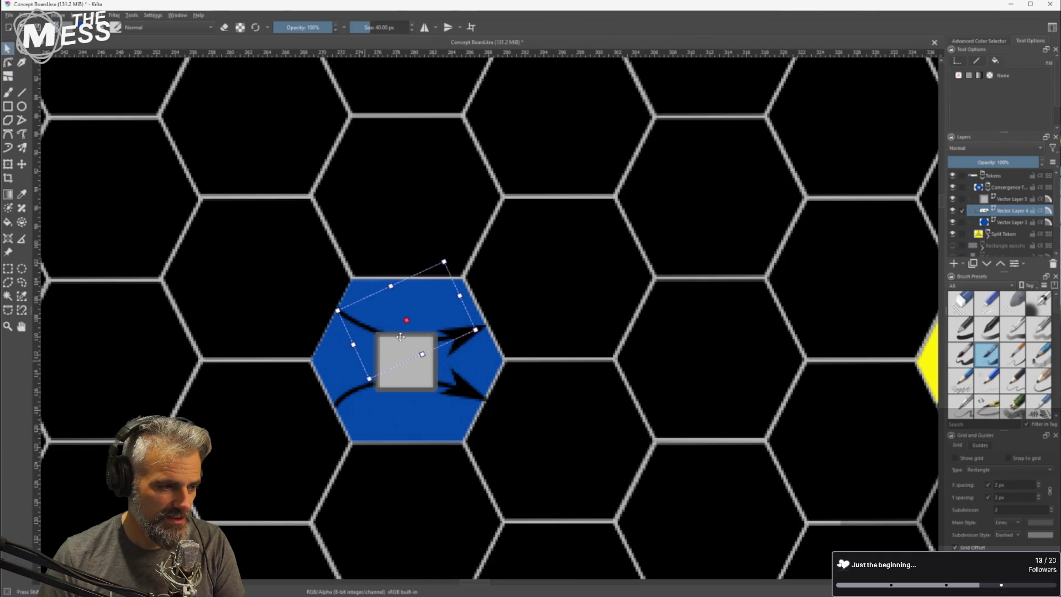
mouse_move(479, 328)
mouse_down()
mouse_move(452, 337)
mouse_move(454, 353)
mouse_move(469, 351)
mouse_move(452, 326)
mouse_up()
Shift the lower arrow, pull its tail to the bottom edge, and curve the arrow
click(462, 393)
drag(371, 415, 390, 397)
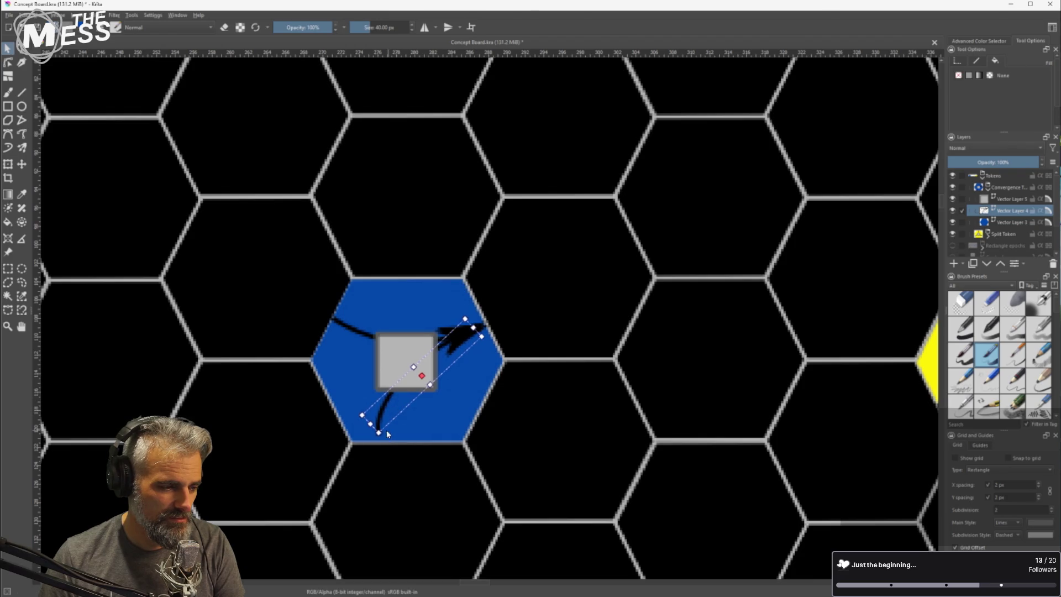
click(8, 62)
mouse_move(378, 432)
mouse_down()
mouse_move(413, 445)
mouse_move(402, 403)
mouse_up()
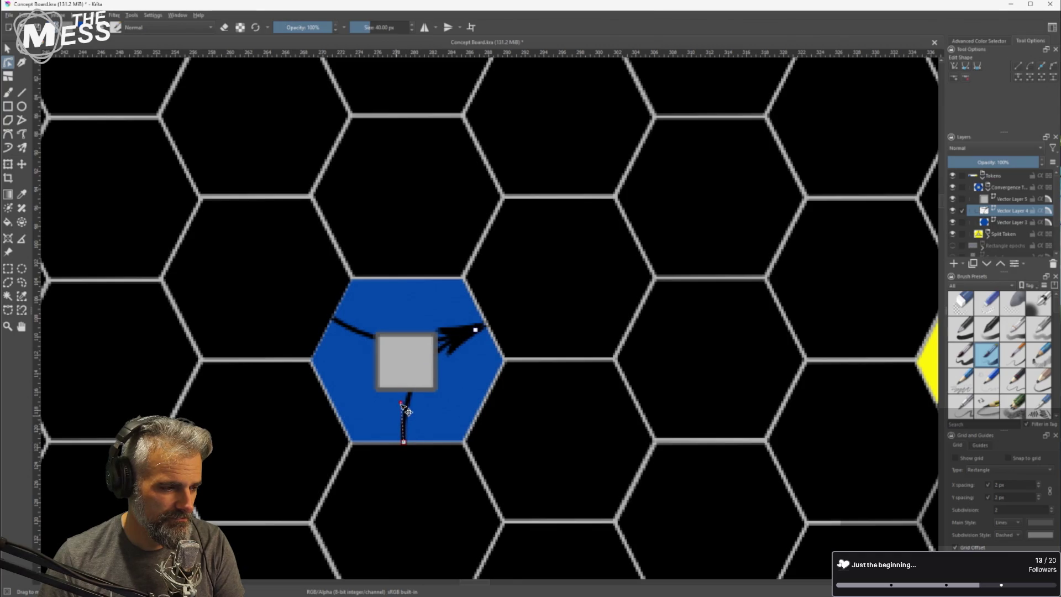
click(476, 330)
mouse_move(476, 331)
mouse_down()
mouse_move(393, 366)
mouse_move(415, 357)
mouse_up()
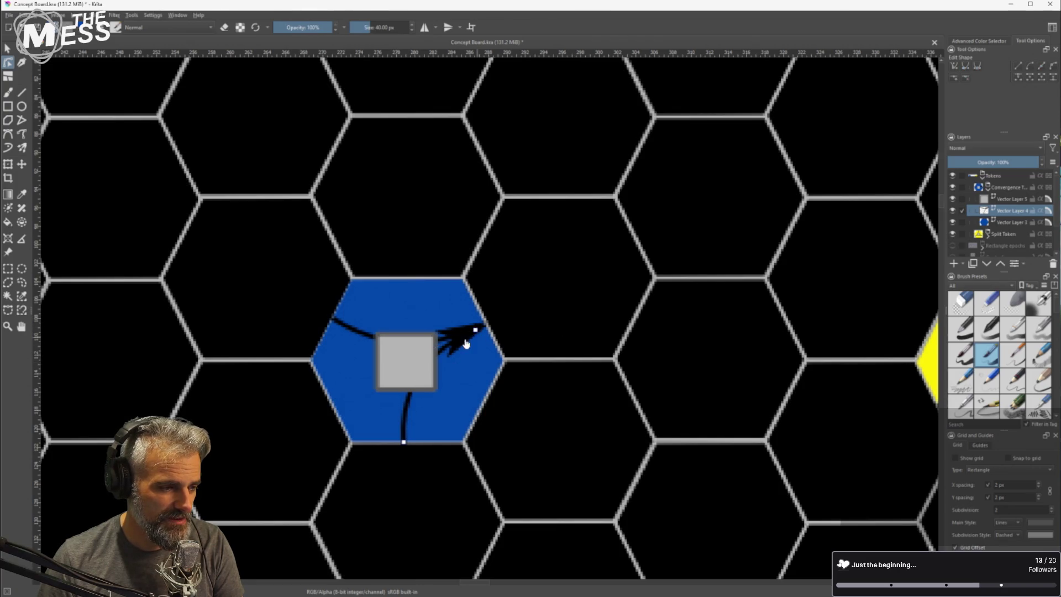
drag(416, 357, 418, 361)
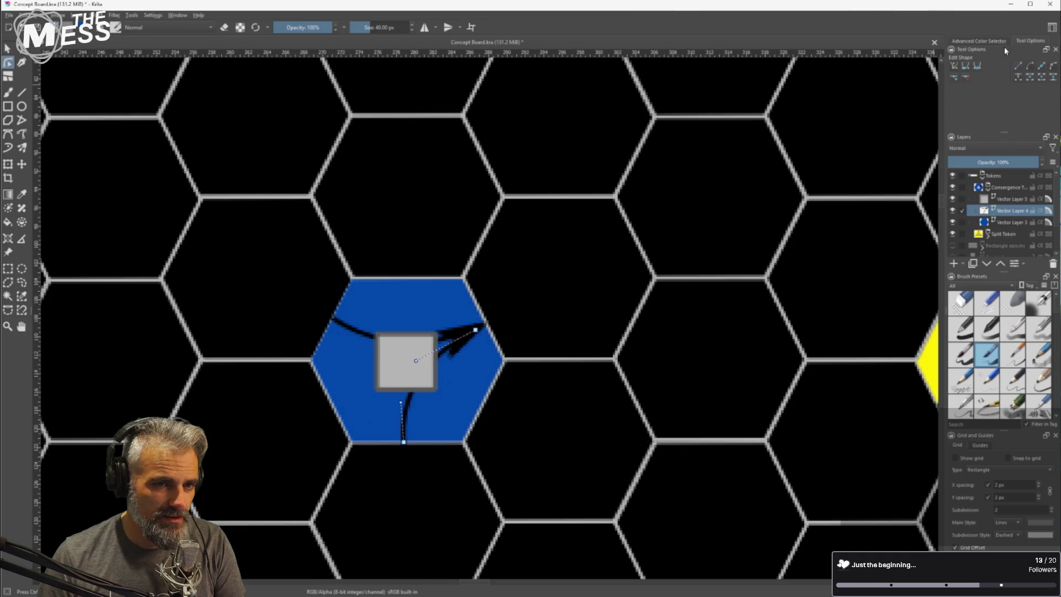
Check the arrow's stroke settings and nudge the curved arrow into its final position
click(8, 48)
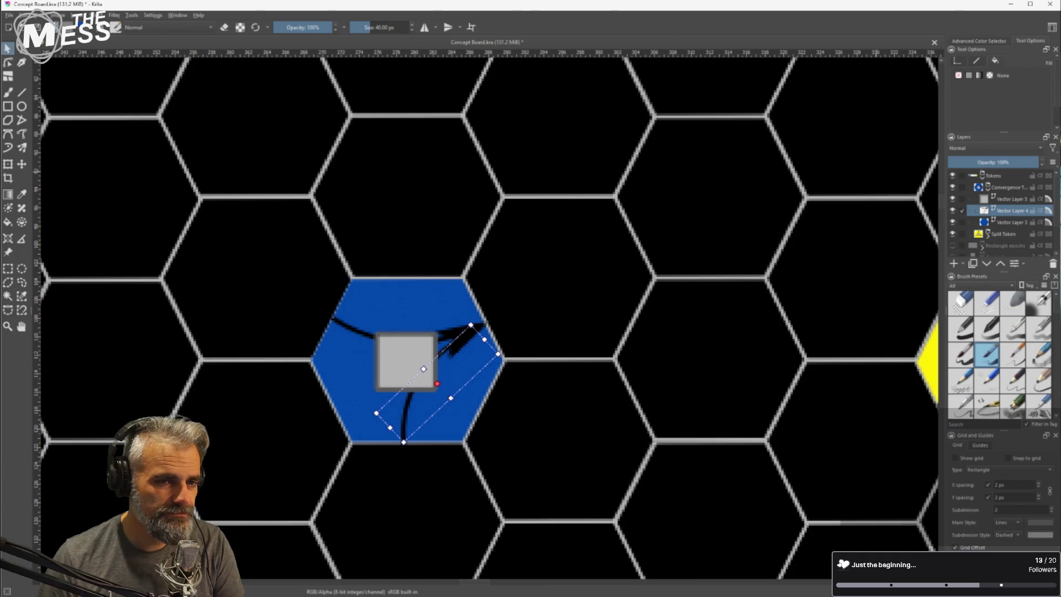
click(976, 61)
scroll(1031, 110, down, 3)
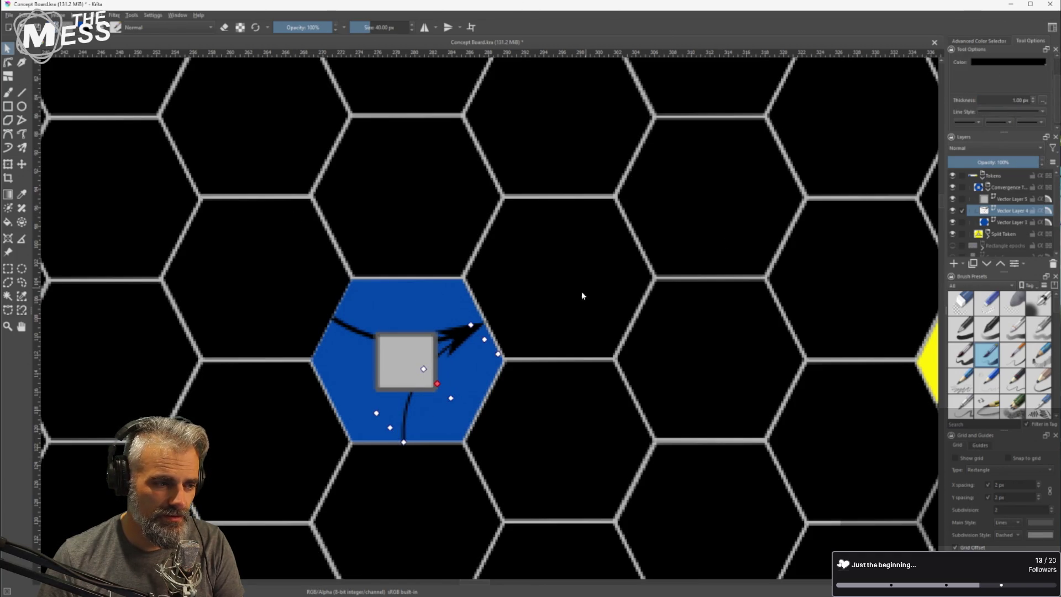
click(539, 290)
click(466, 331)
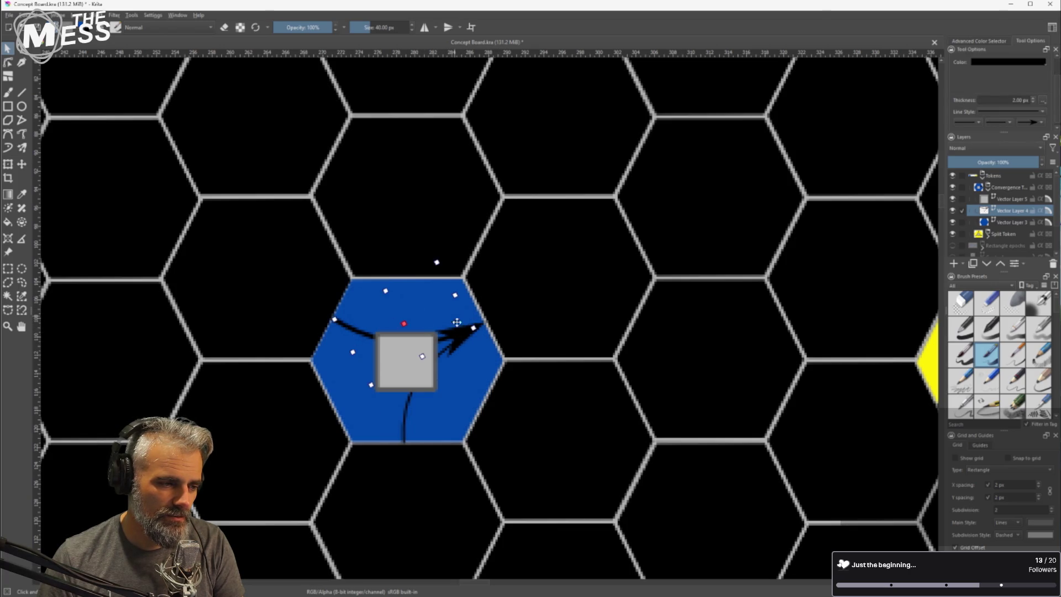
mouse_move(423, 357)
mouse_down()
mouse_move(430, 365)
mouse_move(423, 356)
mouse_up()
click(402, 411)
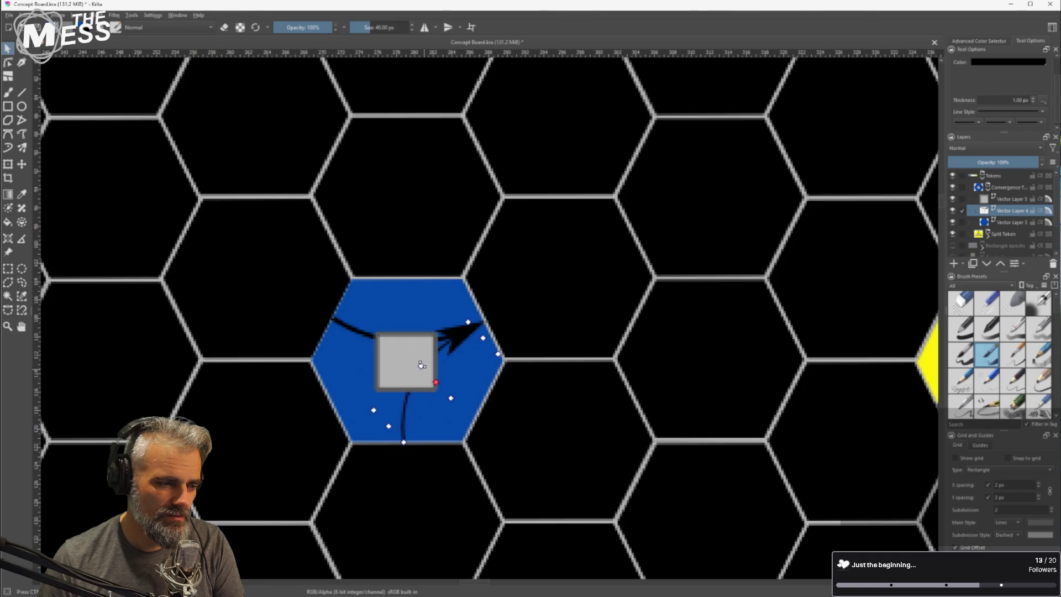
scroll(581, 266, down, 5)
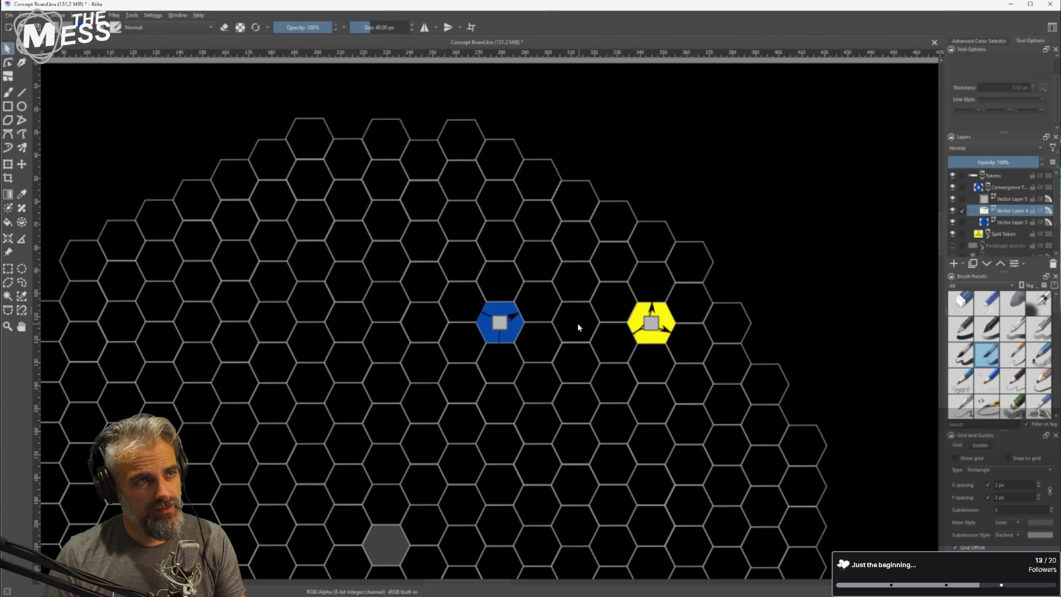
Duplicate the Convergence Token group with Ctrl+J and rename the copy Descension
scroll(584, 362, up, 1)
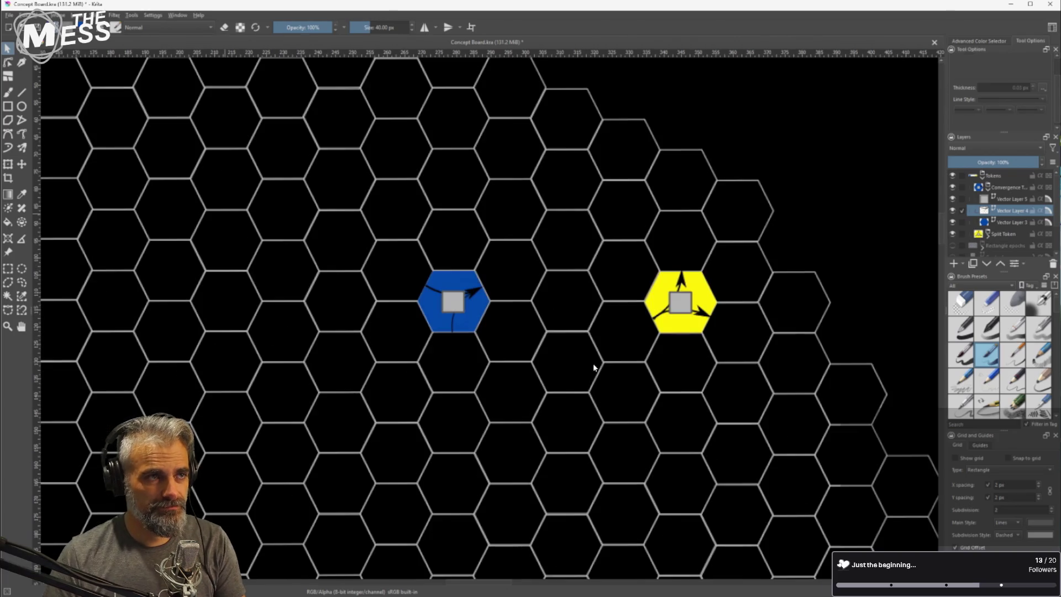
click(989, 188)
key(minus)
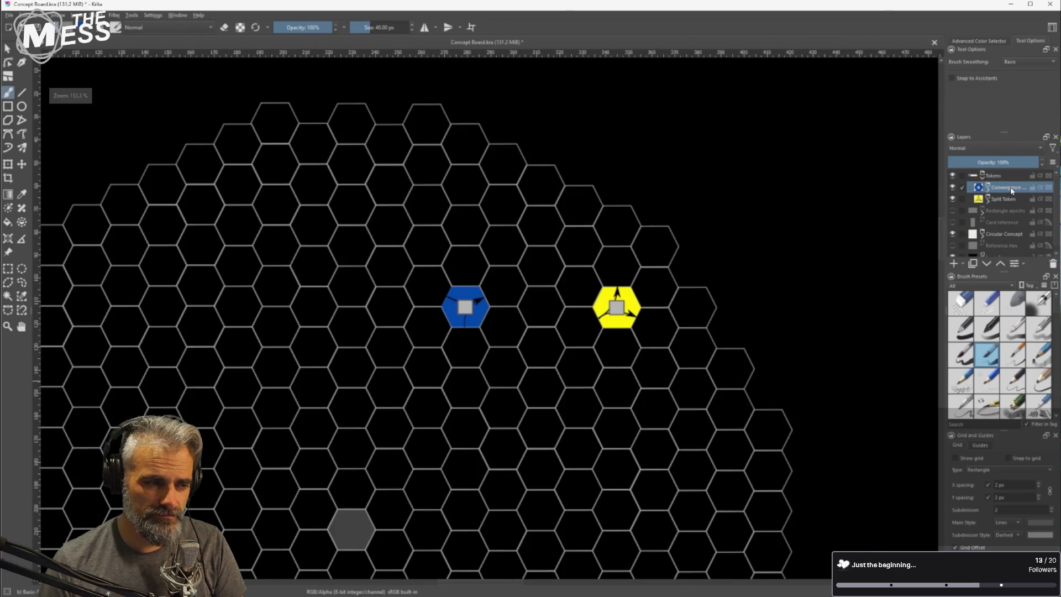
key(ctrl+j)
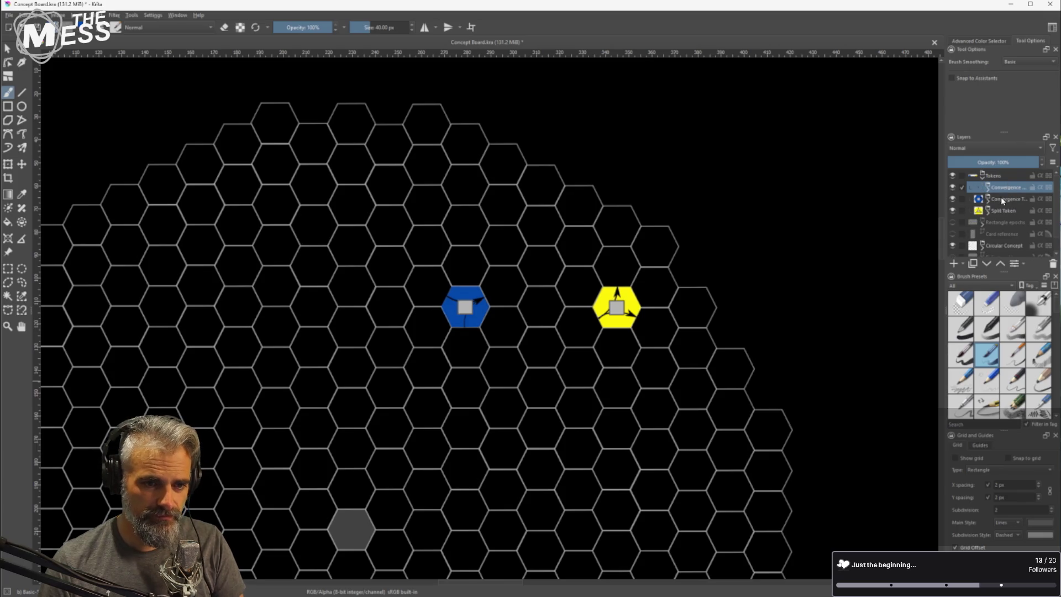
key(minus)
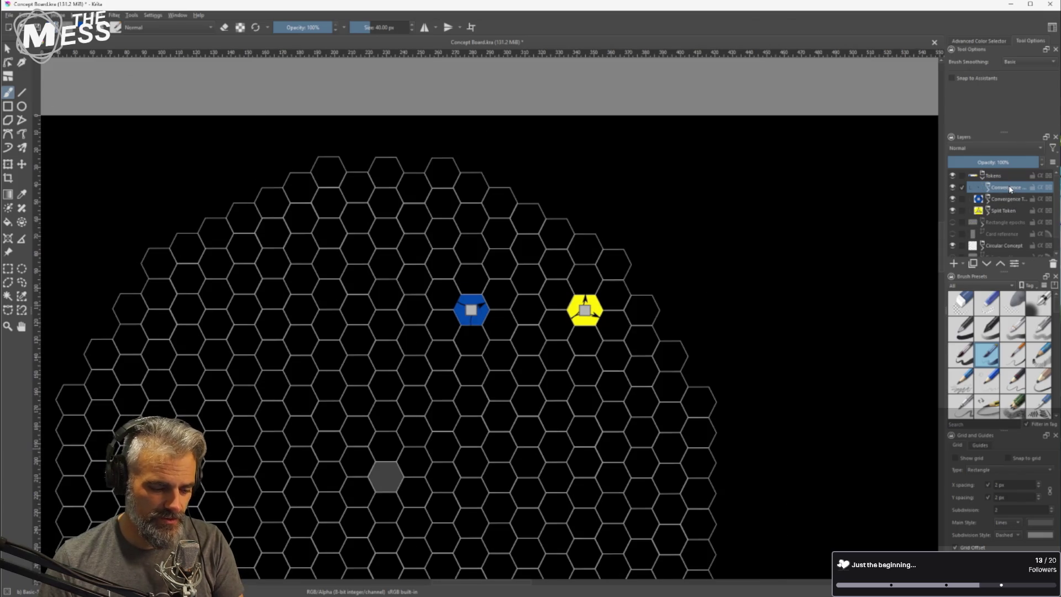
key(plus)
double_click(1011, 188)
key(minus)
text(Descension)
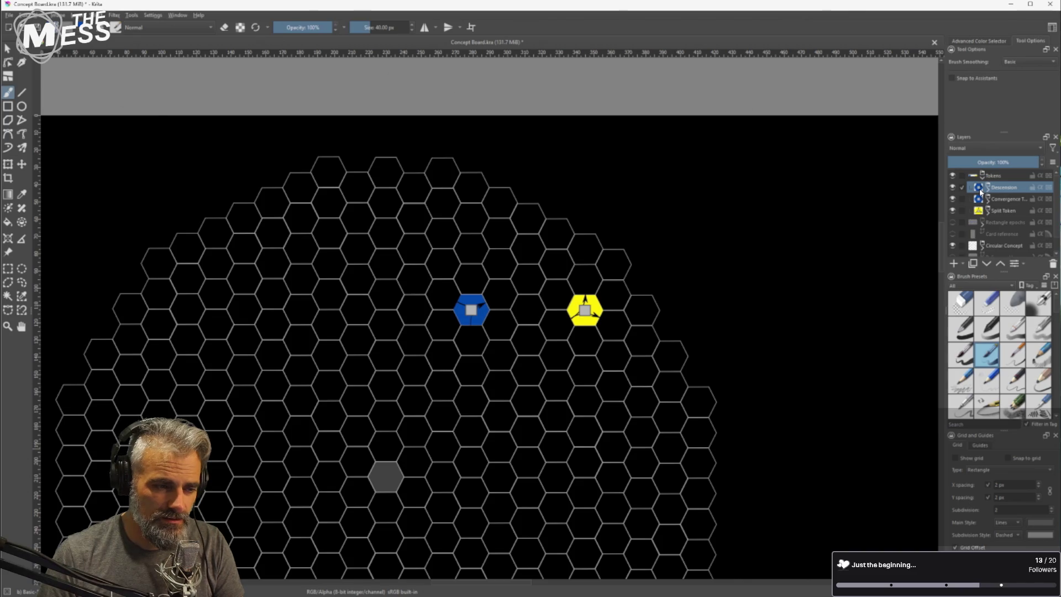
mouse_move(980, 191)
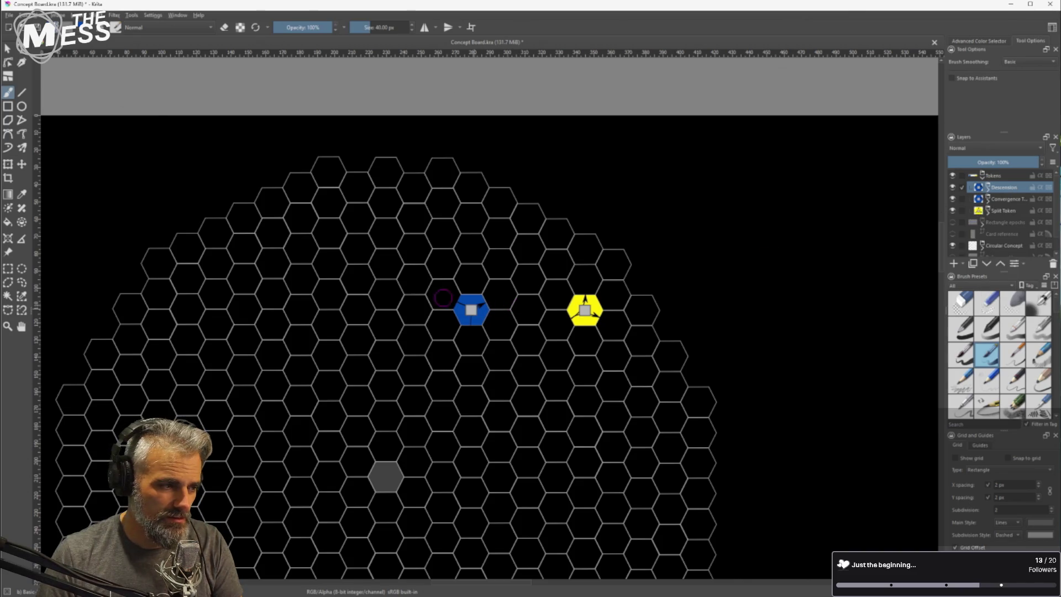
click(22, 164)
mouse_move(483, 312)
mouse_down()
mouse_move(511, 309)
mouse_move(538, 280)
mouse_up()
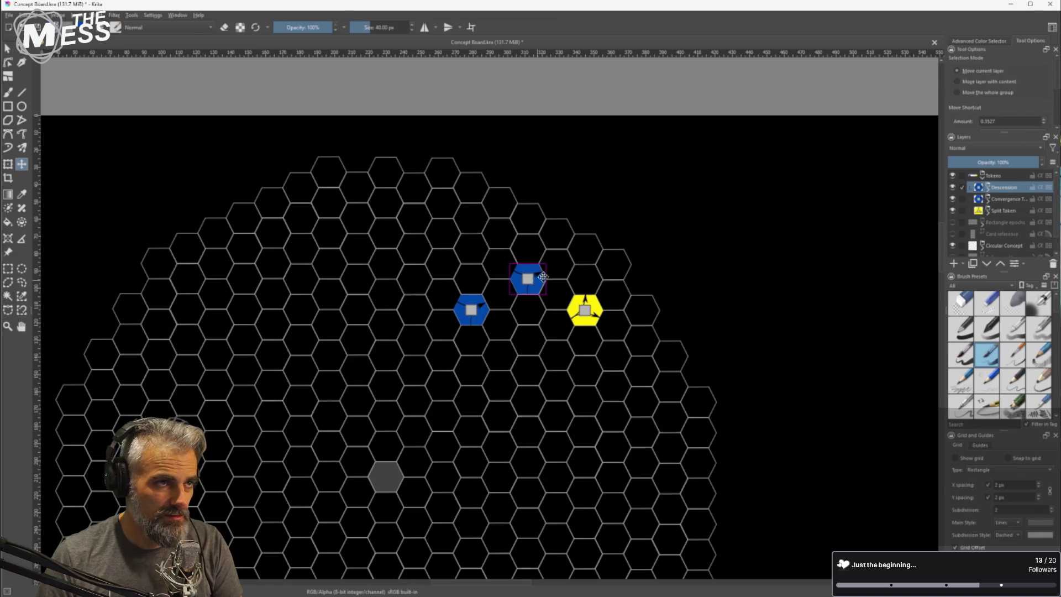
scroll(541, 278, up, 4)
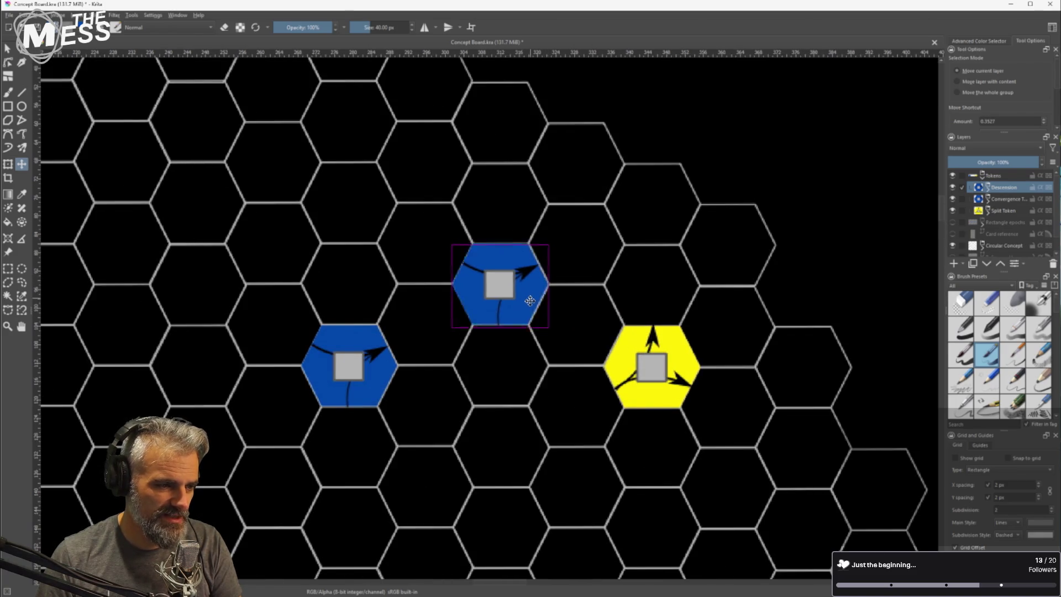
scroll(525, 303, down, 5)
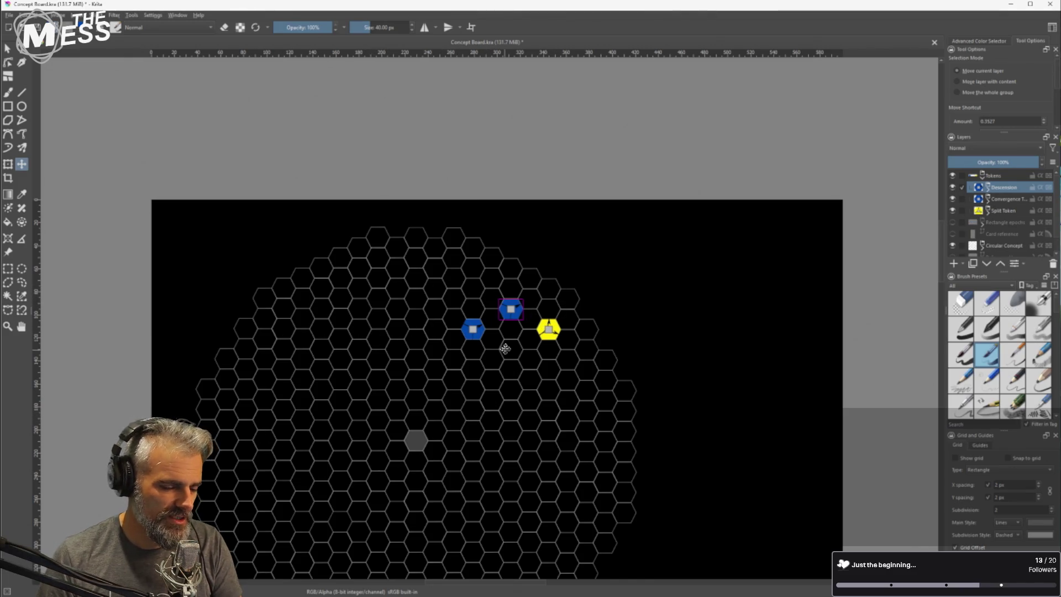
scroll(516, 327, up, 2)
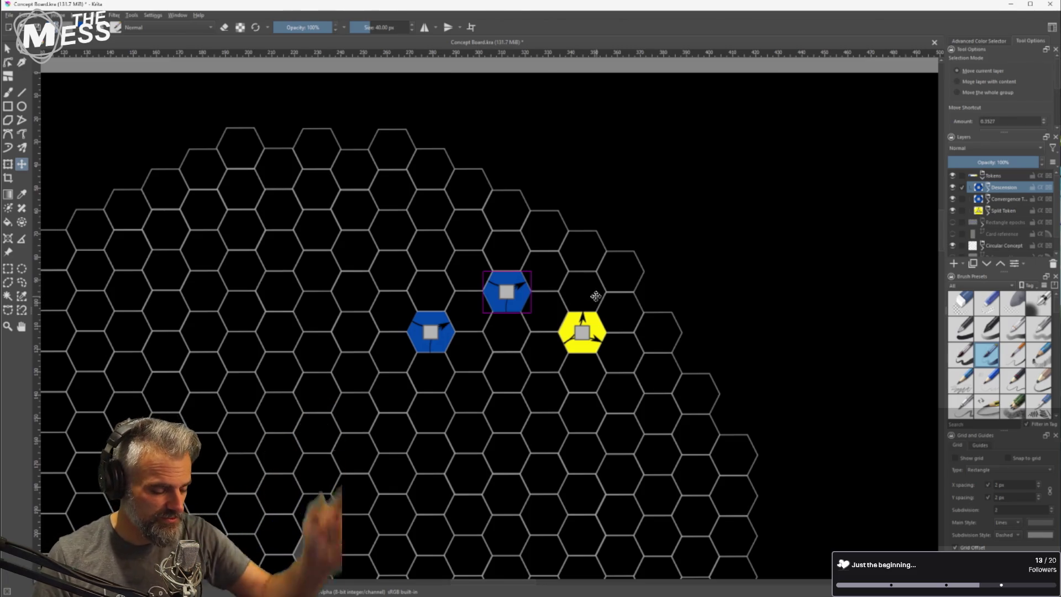
key(minus)
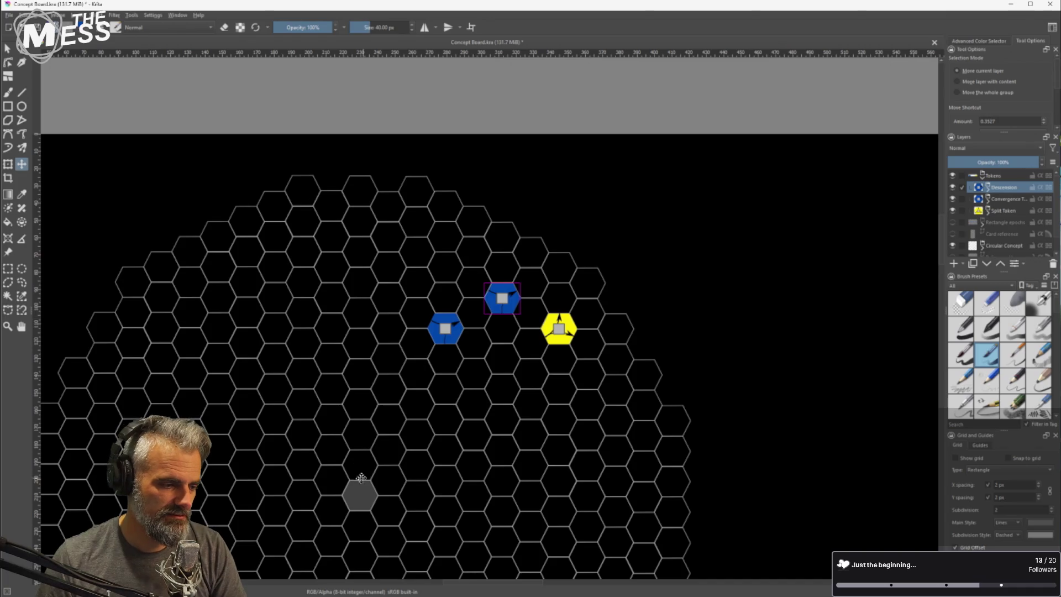
scroll(503, 298, up, 3)
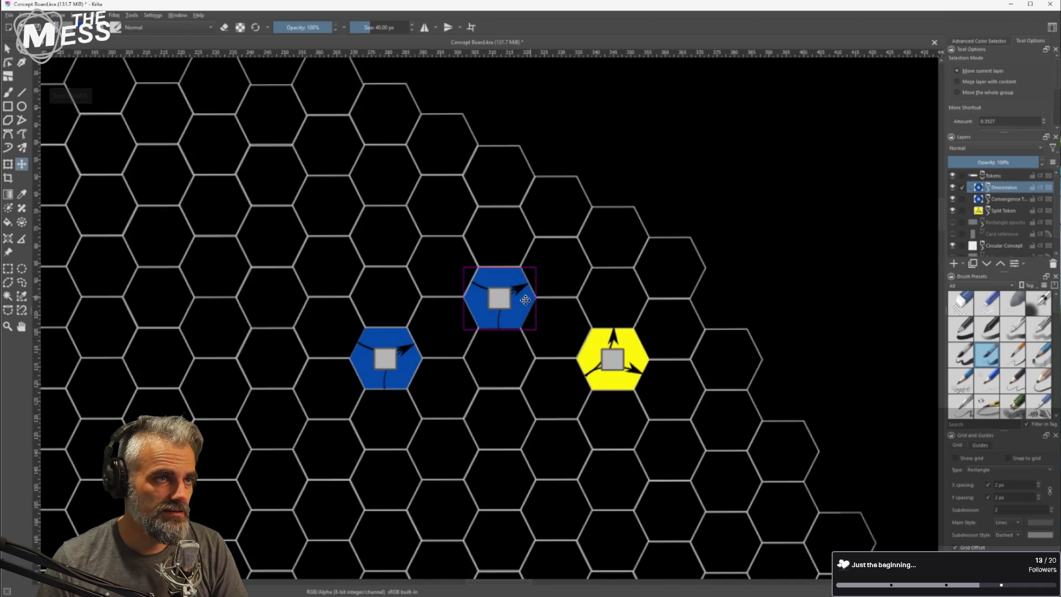
scroll(528, 298, down, 6)
scroll(520, 340, up, 3)
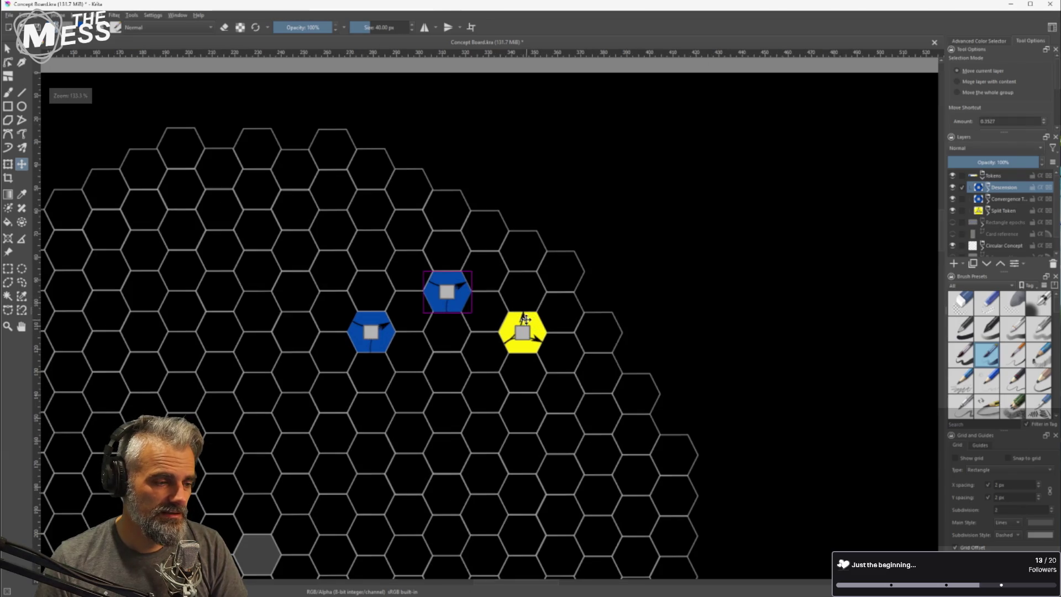
scroll(522, 326, down, 2)
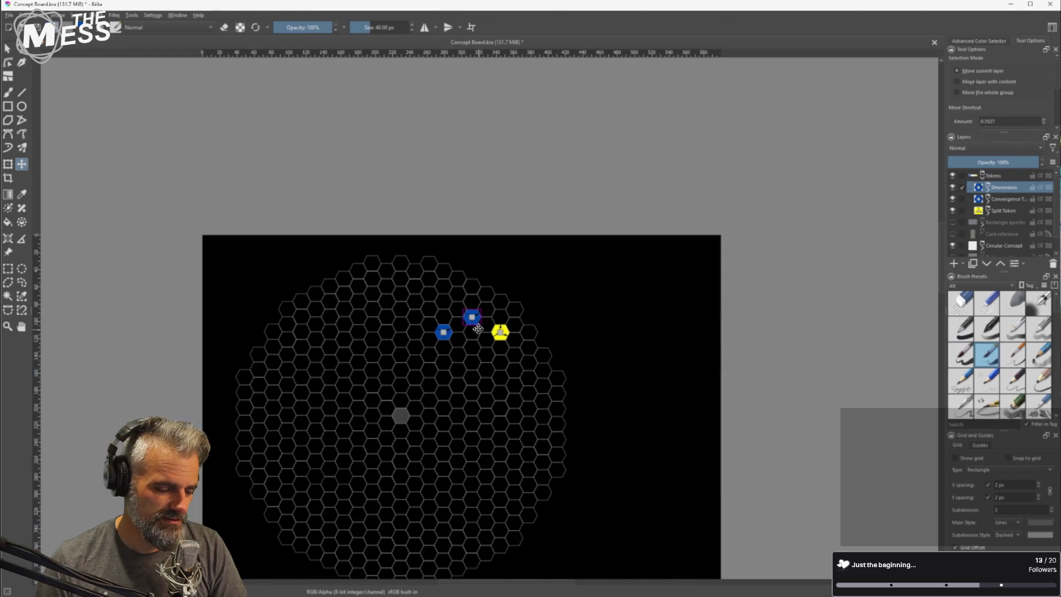
scroll(474, 316, up, 4)
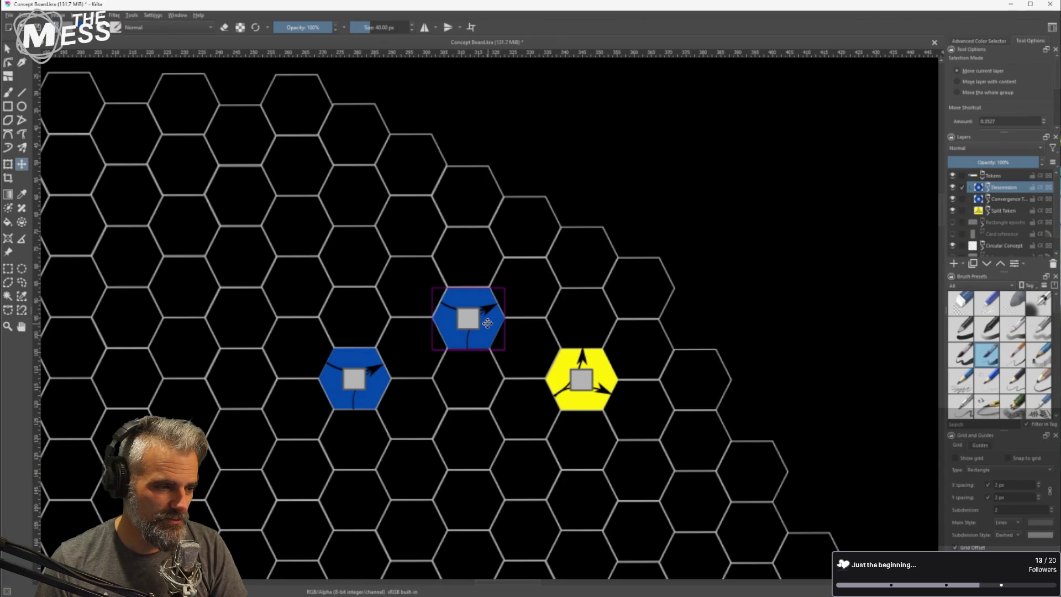
scroll(486, 321, up, 2)
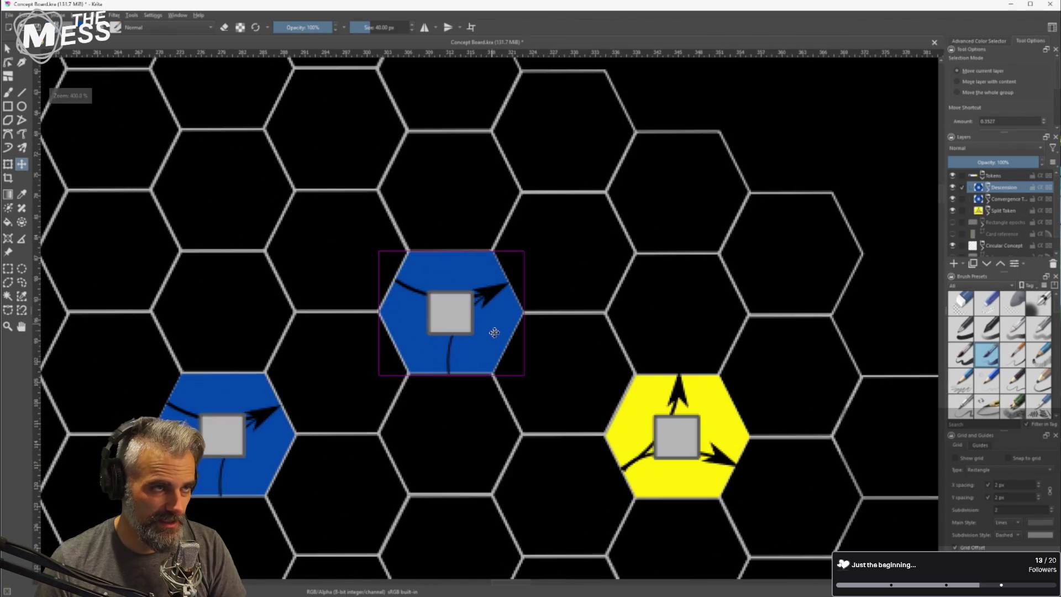
scroll(488, 326, down, 2)
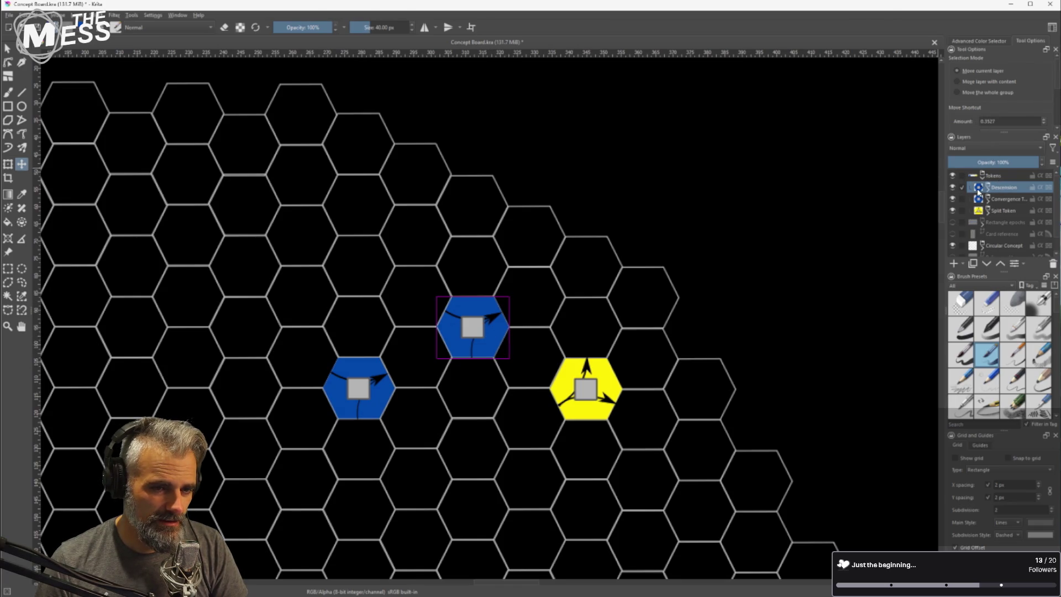
Expand the Descension group and select the upper hex shape on Vector Layer 3
click(979, 191)
scroll(470, 315, up, 1)
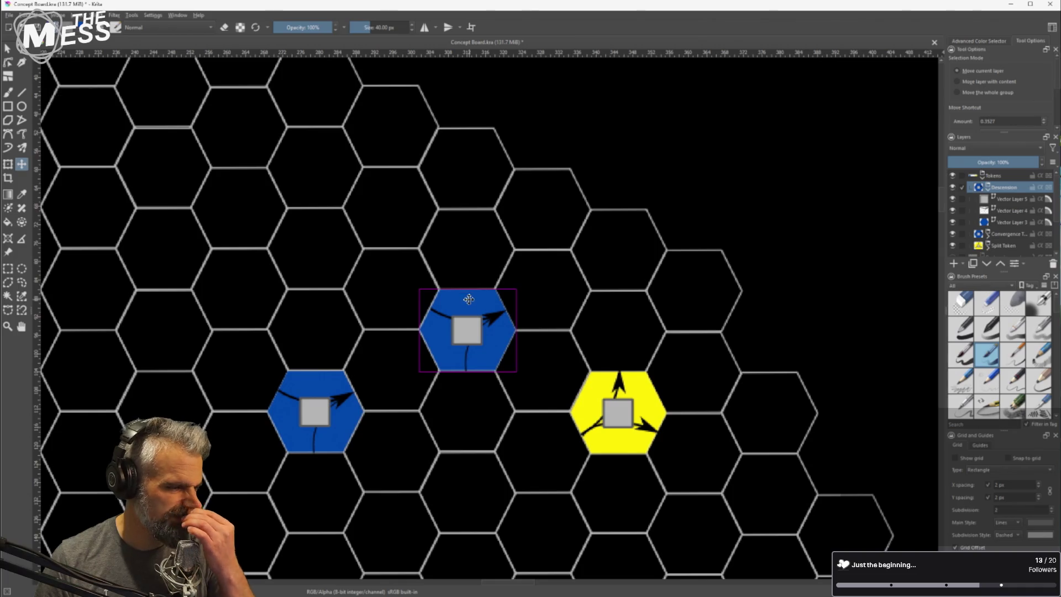
click(980, 223)
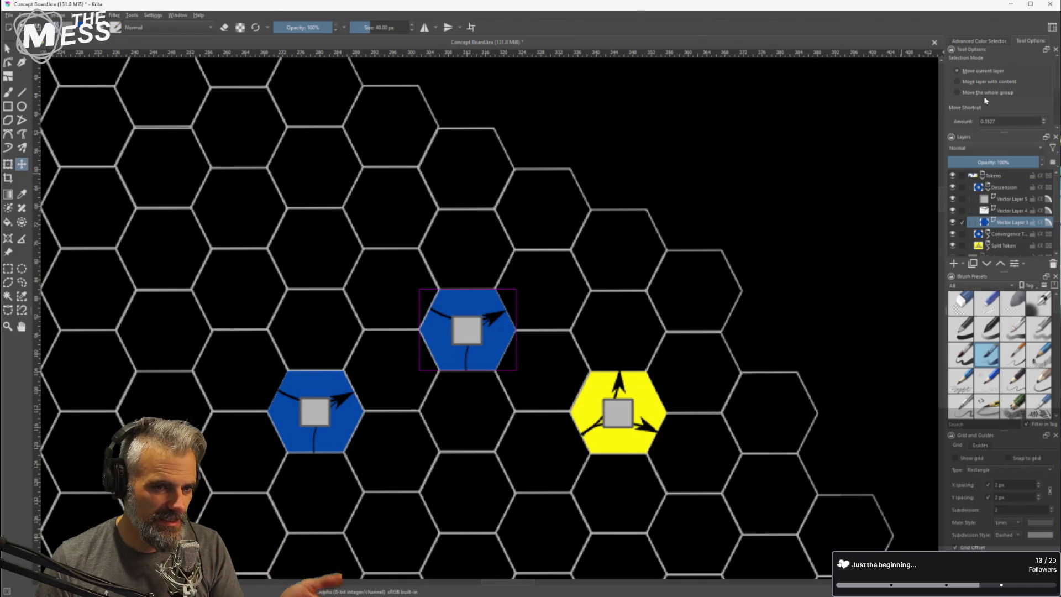
click(7, 48)
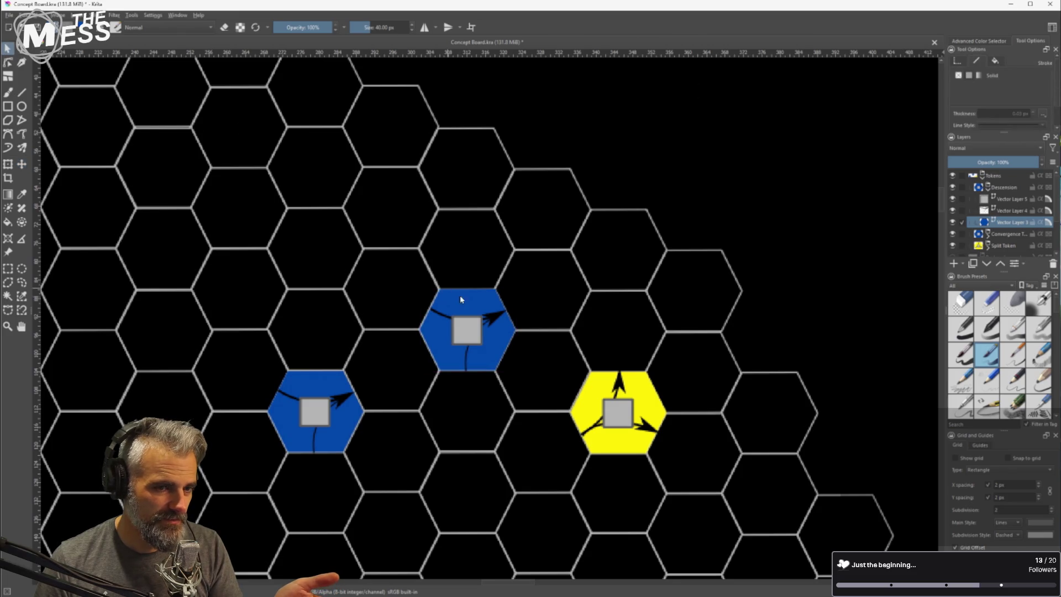
click(487, 334)
click(600, 287)
click(495, 341)
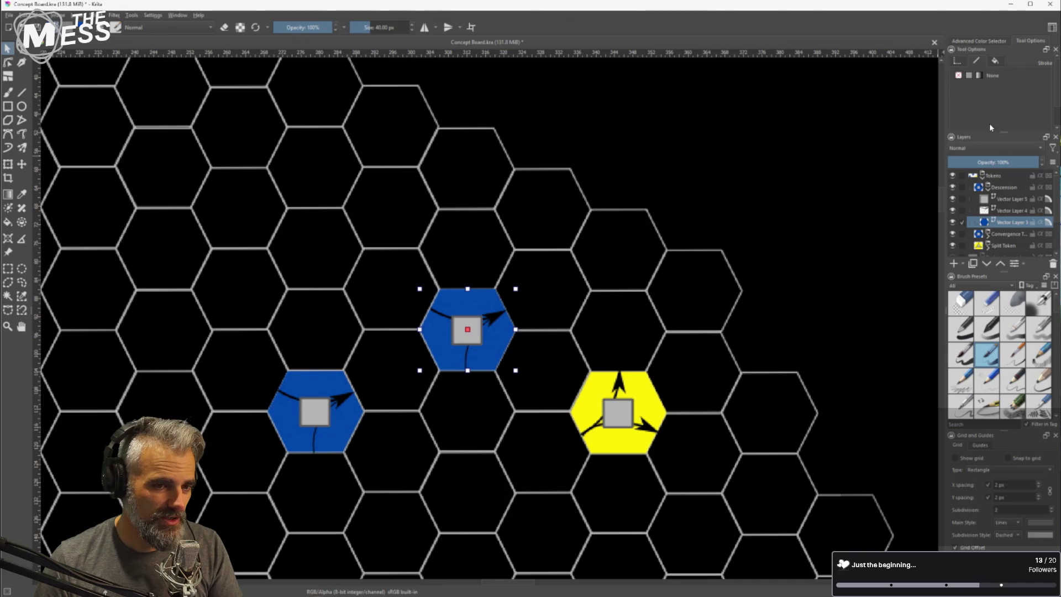
Set the upper hex's fill colour to dark red
click(996, 61)
click(1005, 88)
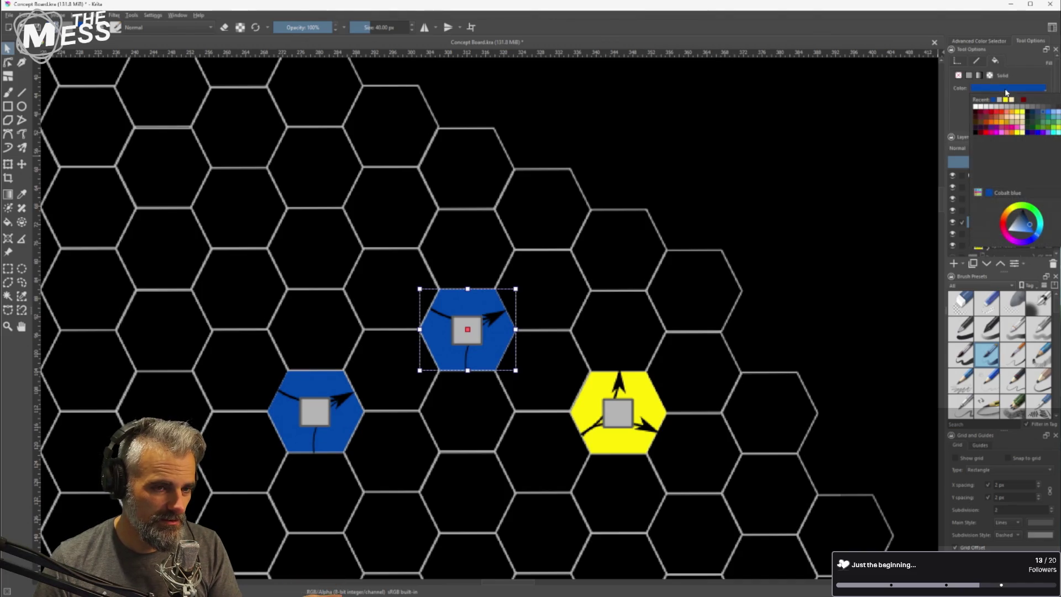
click(984, 111)
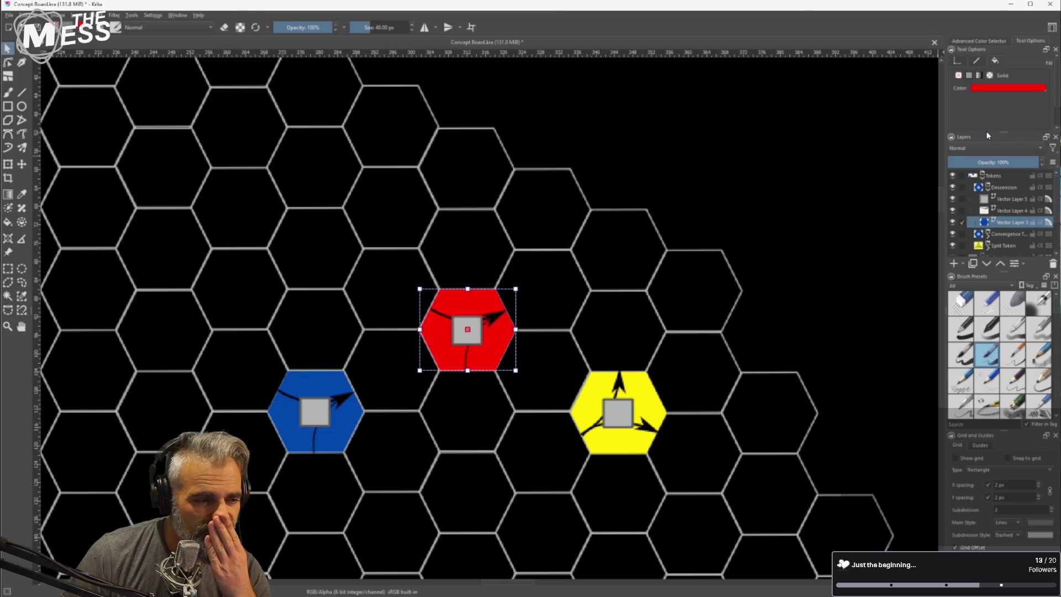
click(1005, 88)
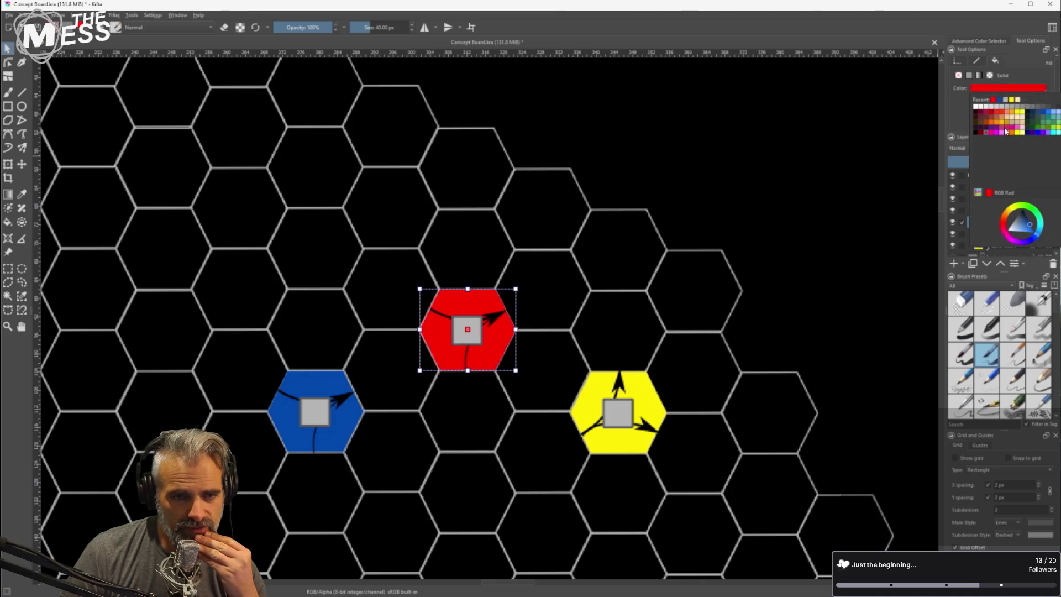
click(990, 116)
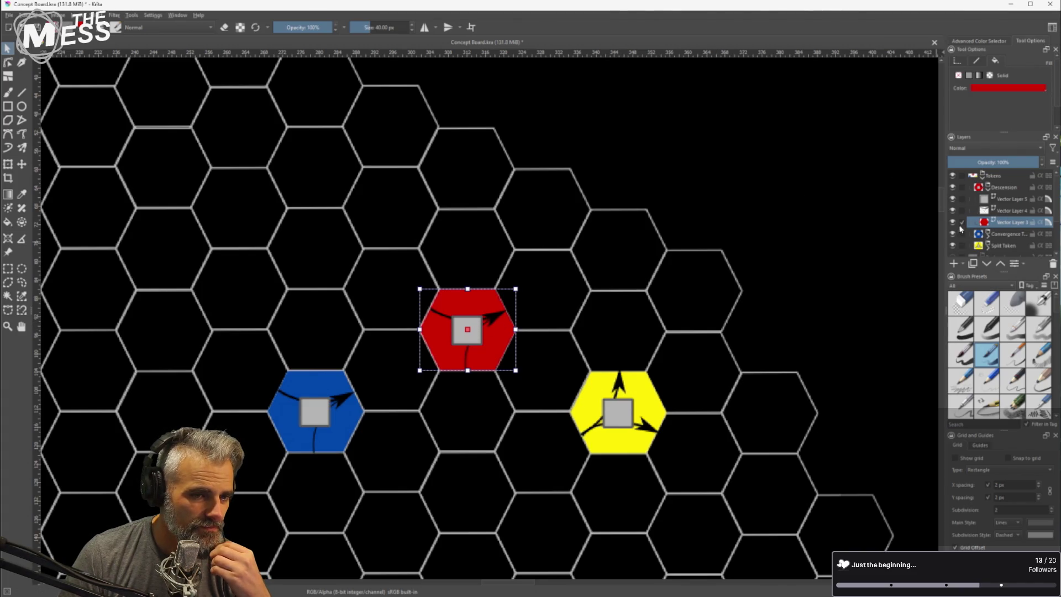
click(998, 213)
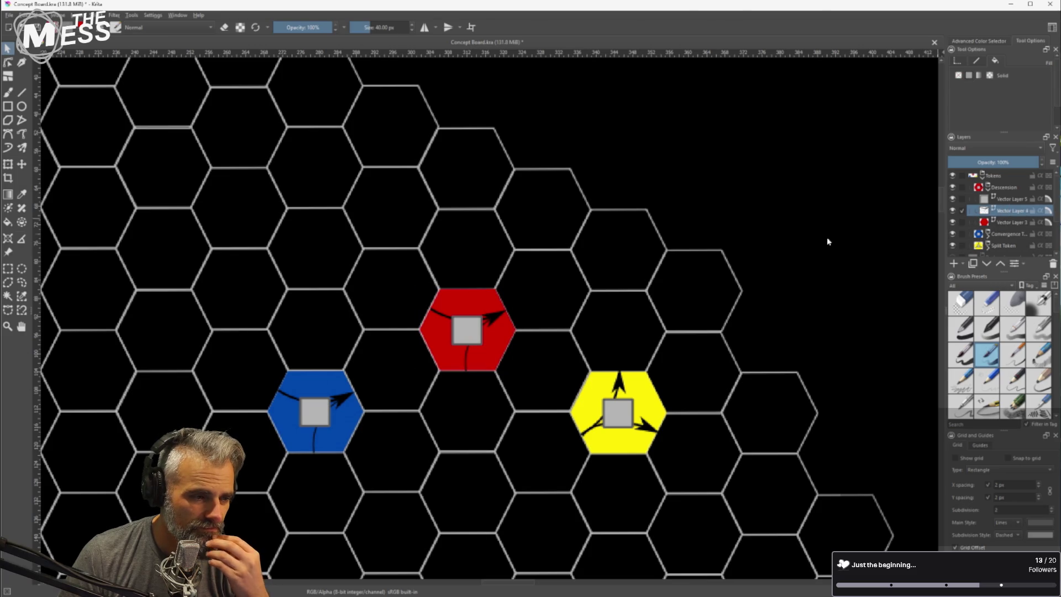
Rotate and flip the arrow inside the red hex so it sweeps beneath the grey square
click(467, 361)
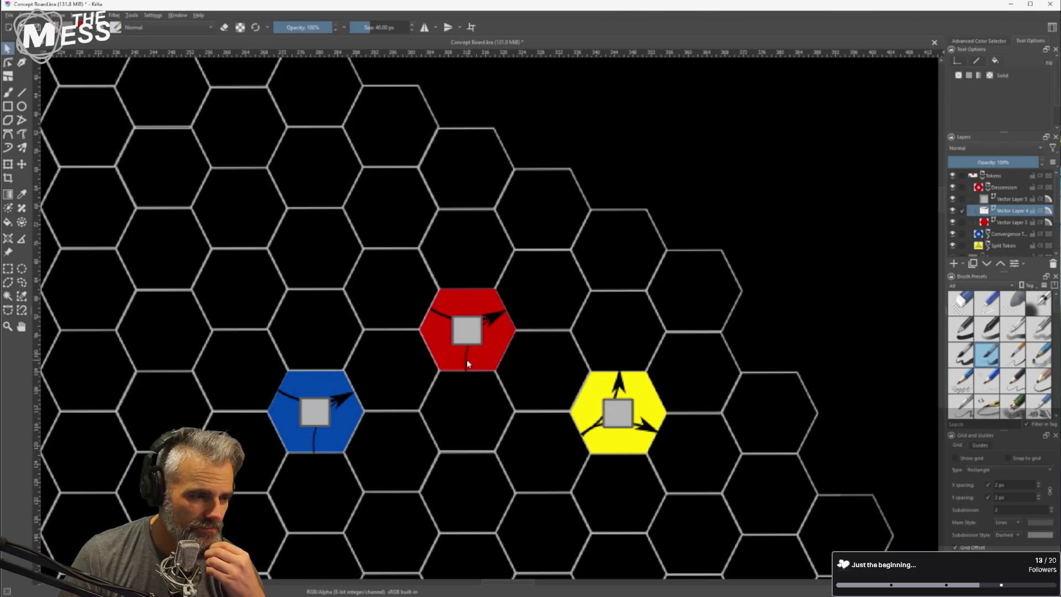
click(469, 355)
scroll(492, 315, up, 1)
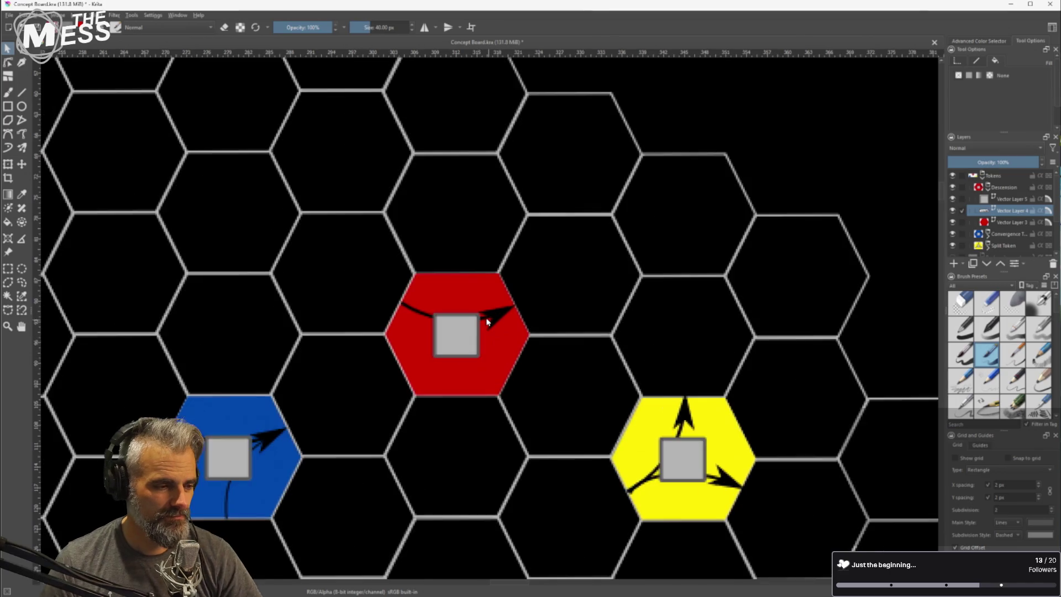
click(492, 315)
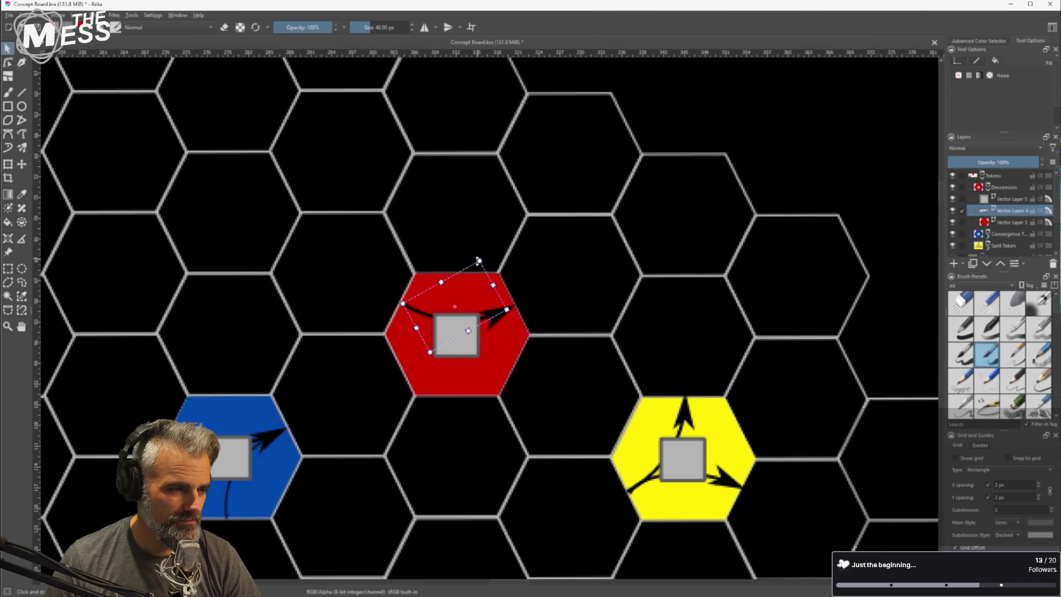
mouse_move(480, 255)
mouse_down()
mouse_move(498, 260)
mouse_move(530, 319)
mouse_move(513, 276)
mouse_move(483, 248)
mouse_move(474, 439)
mouse_move(379, 387)
mouse_move(515, 428)
mouse_move(541, 382)
mouse_move(522, 337)
mouse_move(509, 365)
mouse_up()
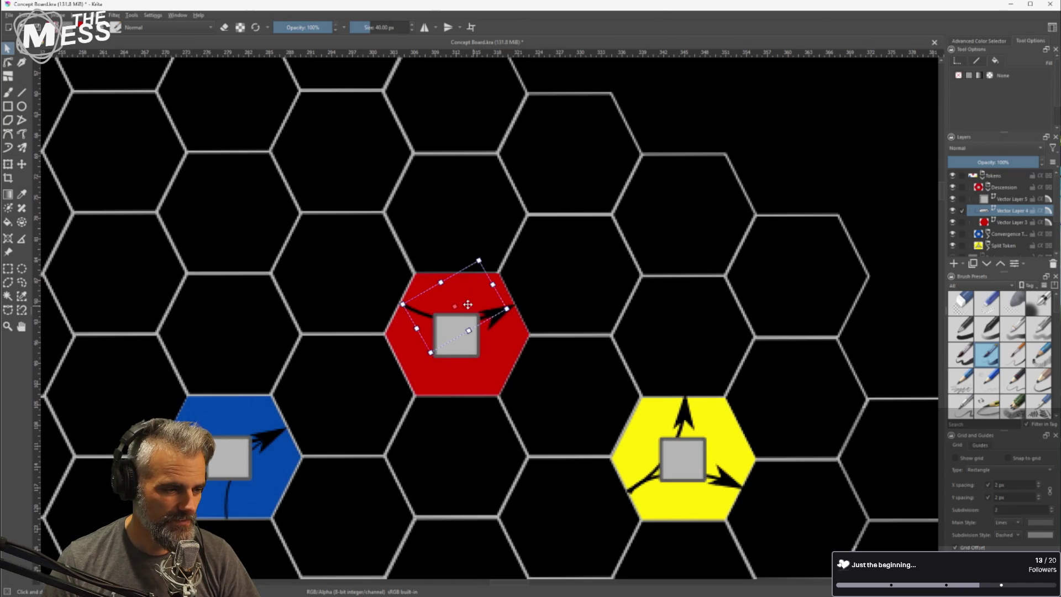
drag(511, 311, 495, 335)
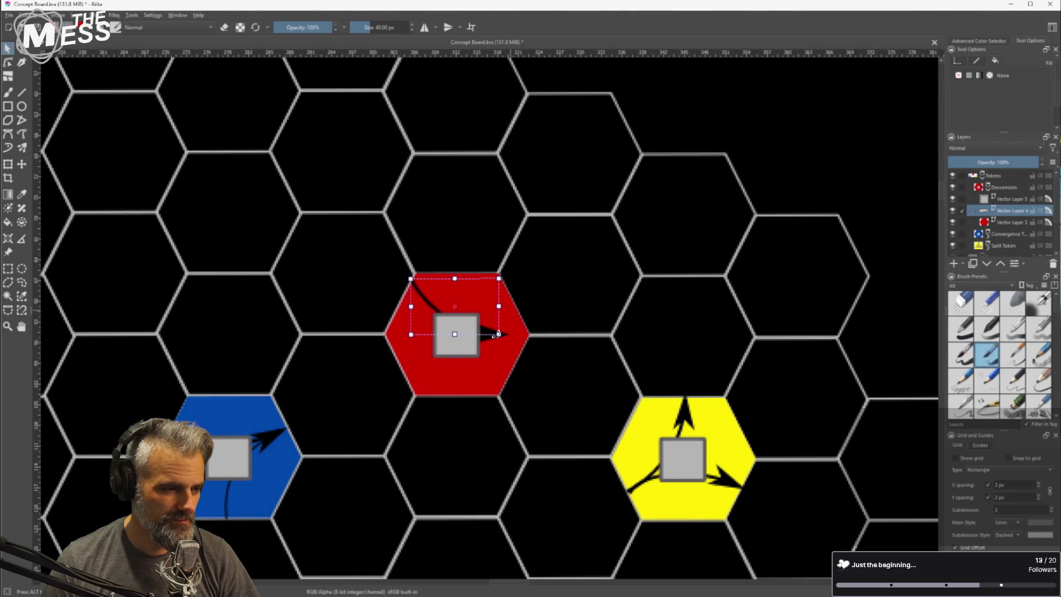
mouse_move(454, 279)
mouse_down()
mouse_move(452, 403)
mouse_move(446, 393)
mouse_up()
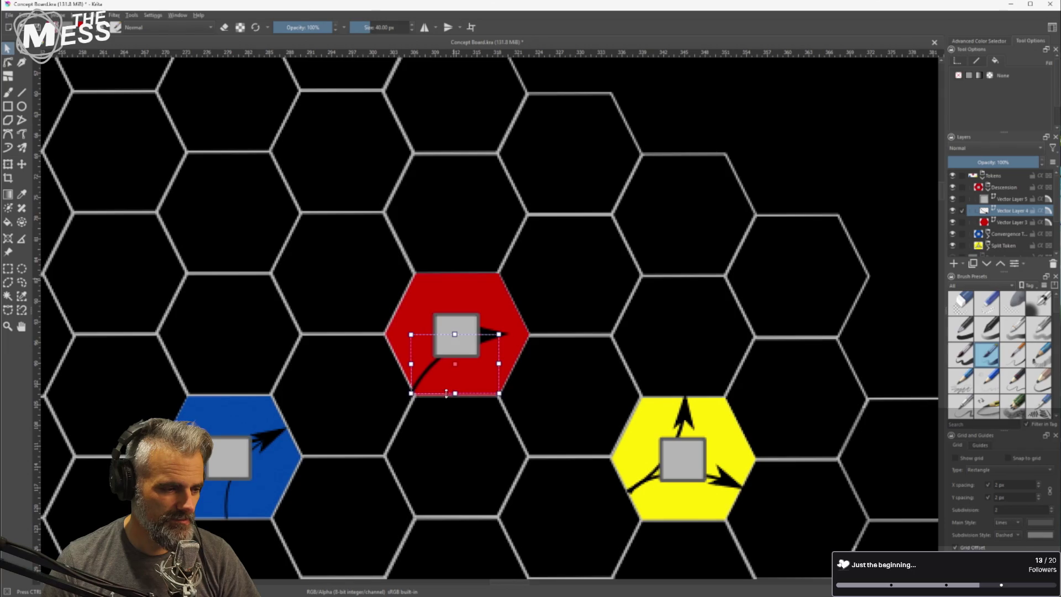
drag(503, 334, 514, 357)
mouse_move(482, 389)
mouse_down()
mouse_move(475, 412)
mouse_move(474, 383)
mouse_move(515, 361)
mouse_up()
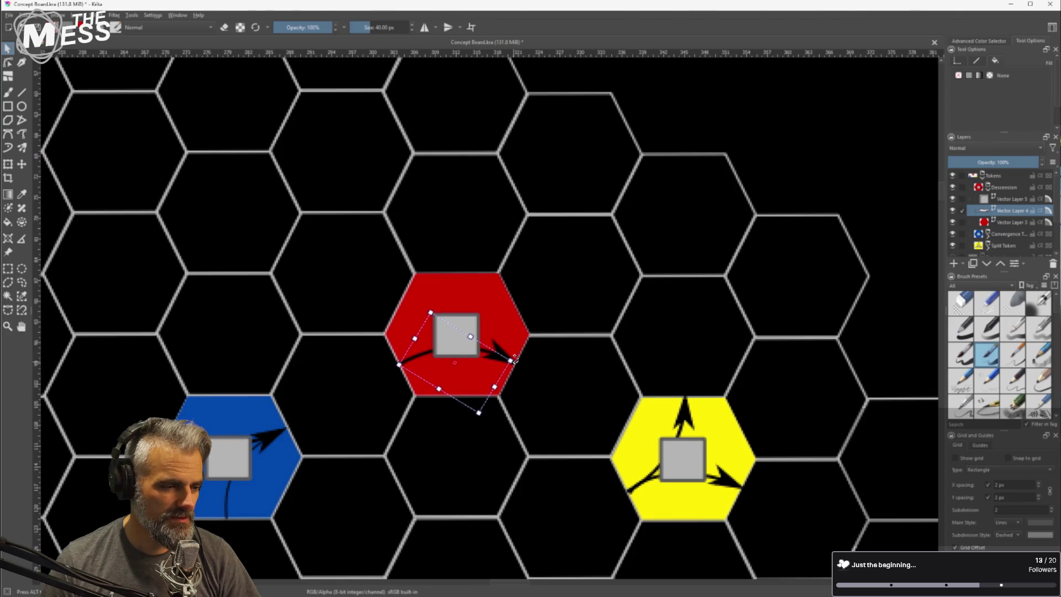
Fine-tune the red token's arrow position and angle
scroll(515, 361, down, 3)
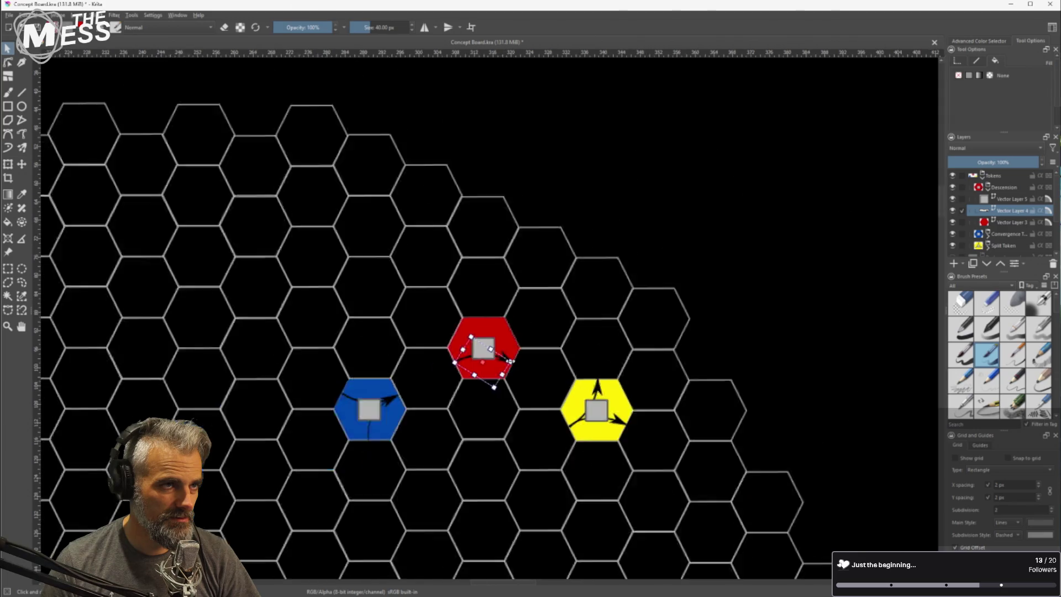
scroll(596, 336, down, 1)
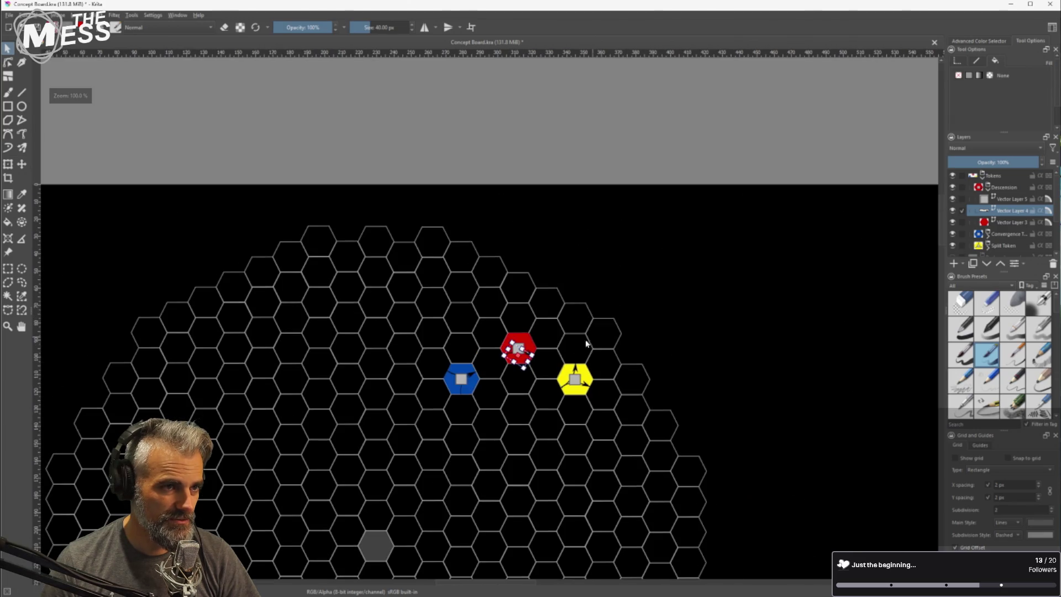
click(683, 338)
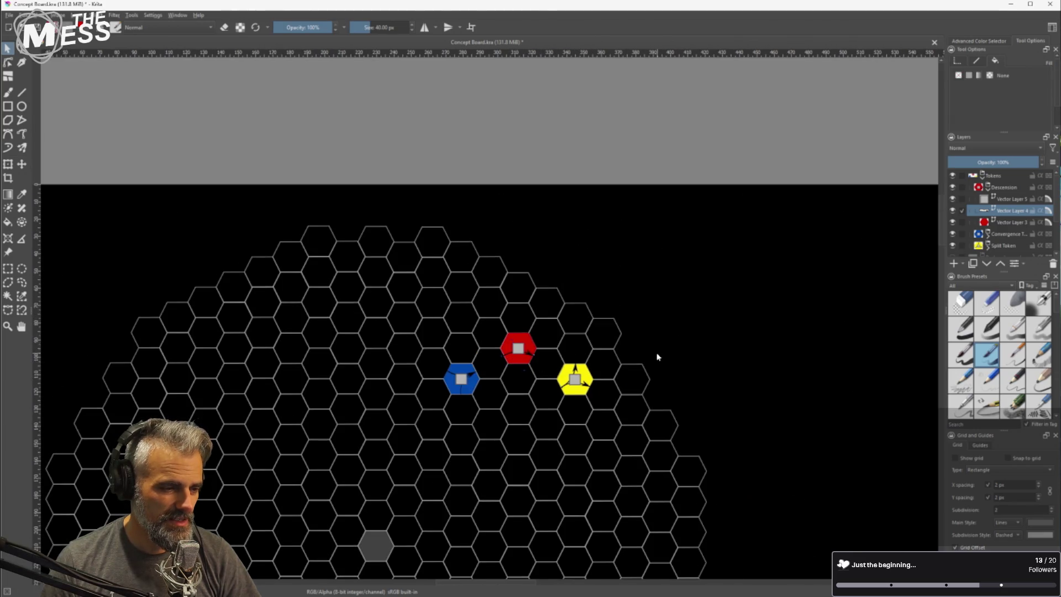
scroll(656, 355, down, 1)
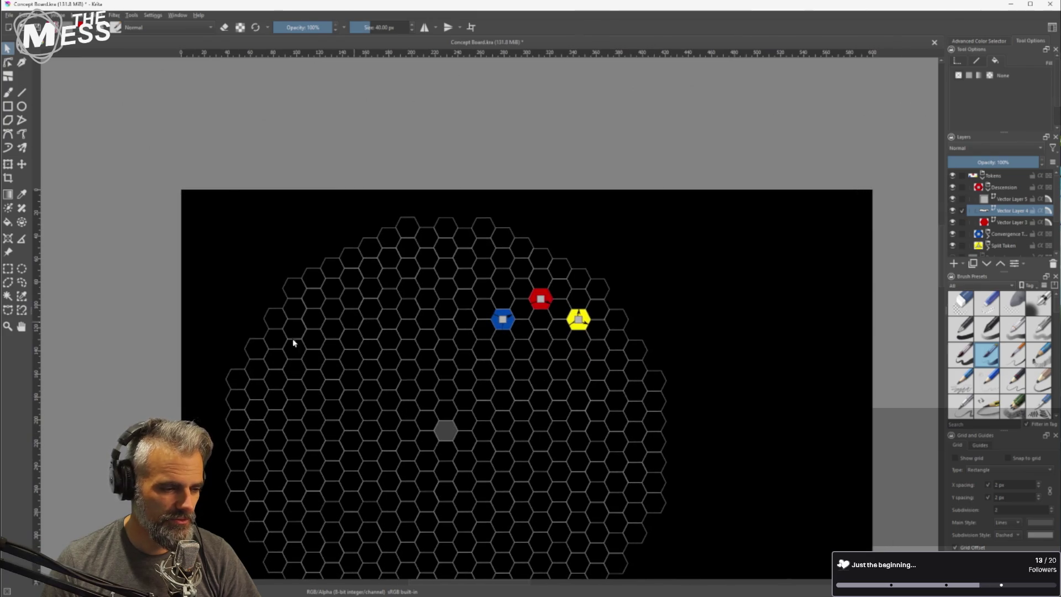
scroll(565, 423, up, 1)
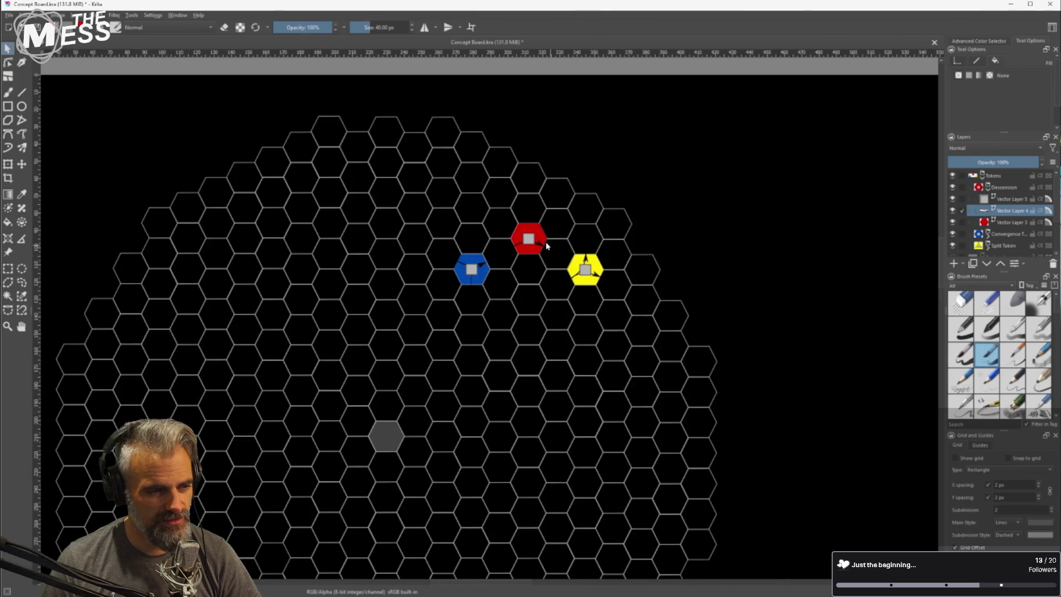
scroll(547, 248, up, 6)
click(553, 263)
drag(553, 264, 558, 260)
drag(512, 224, 512, 225)
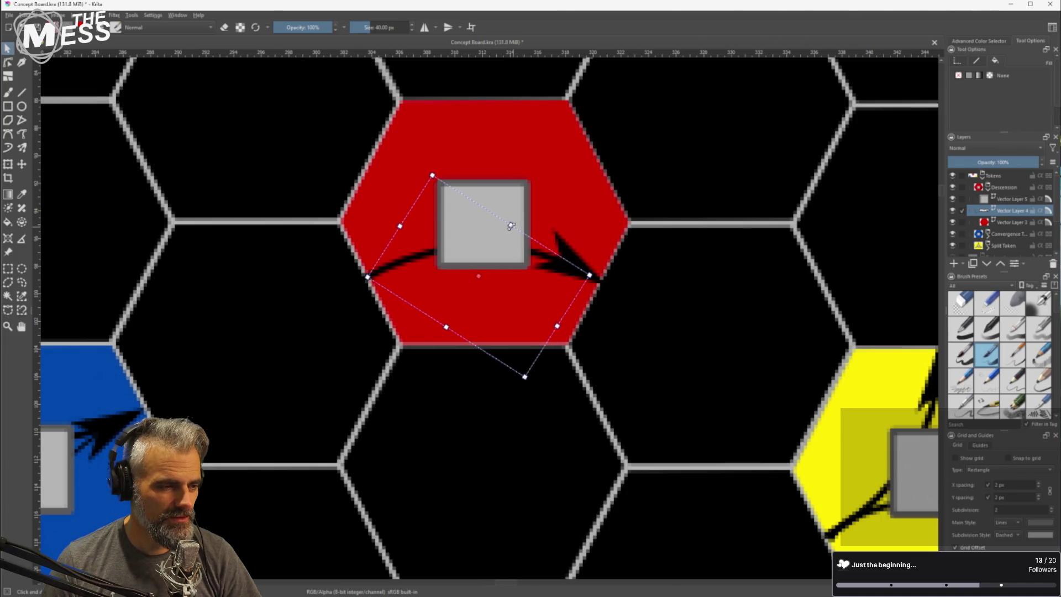
drag(368, 277, 371, 282)
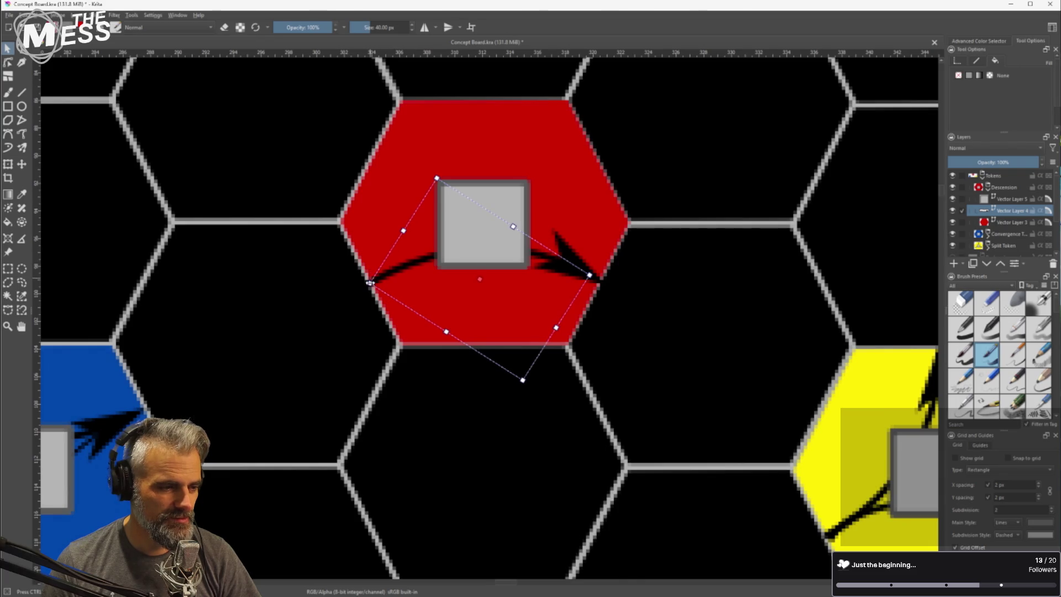
Slightly reshape the arrow's bounding box, then deselect it to view the board
scroll(497, 279, down, 8)
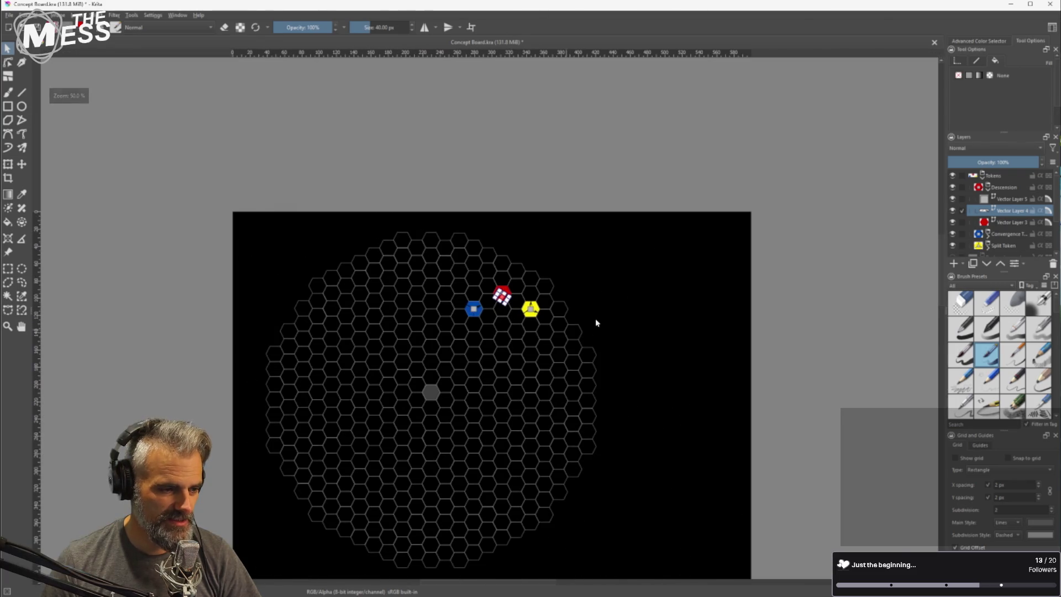
click(582, 327)
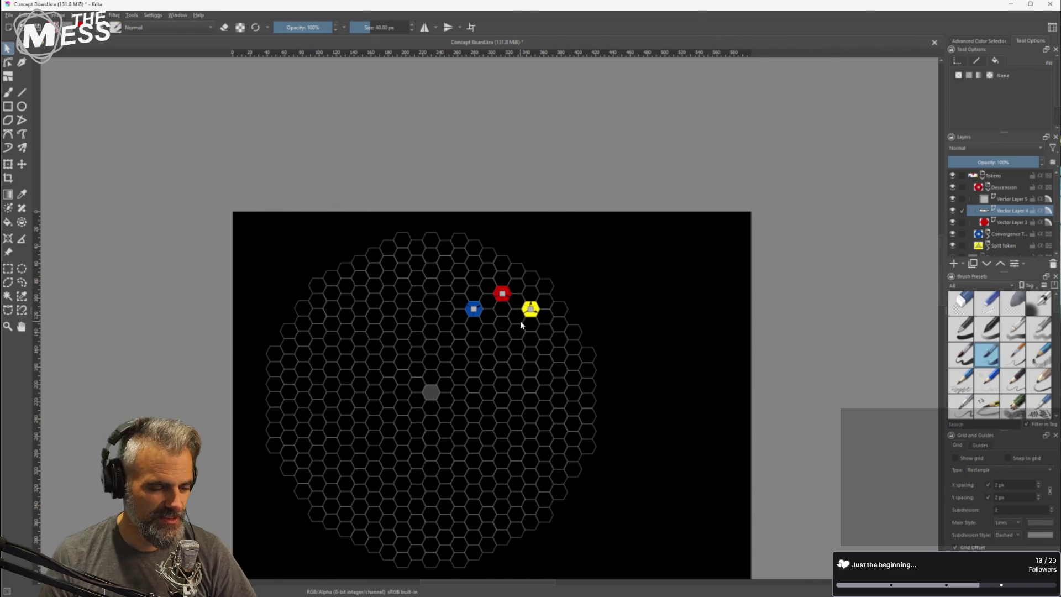
scroll(547, 313, up, 6)
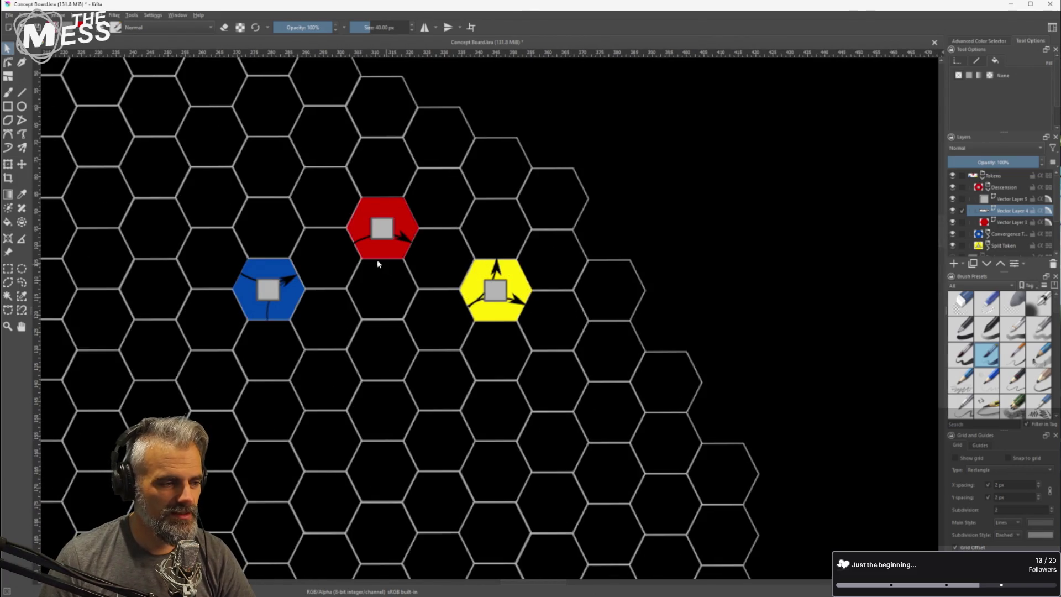
click(355, 240)
scroll(356, 240, up, 5)
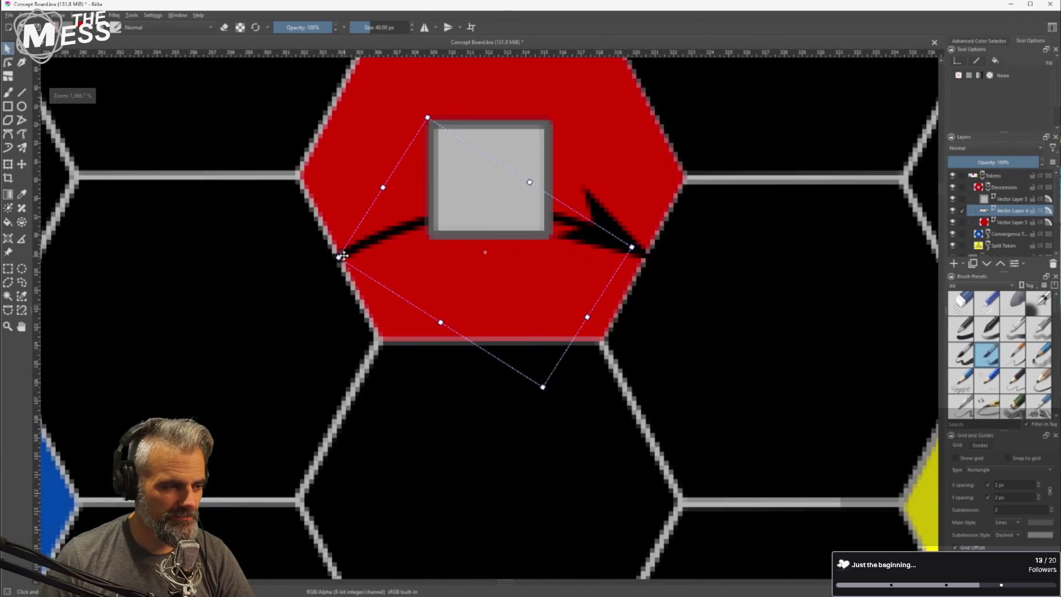
drag(343, 255, 342, 251)
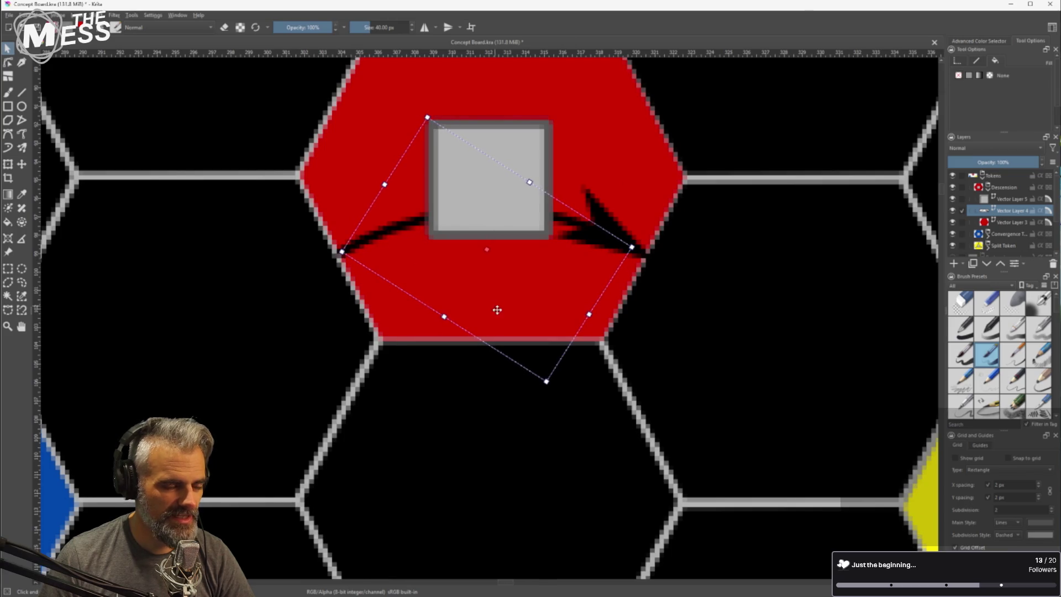
scroll(495, 308, down, 10)
click(683, 327)
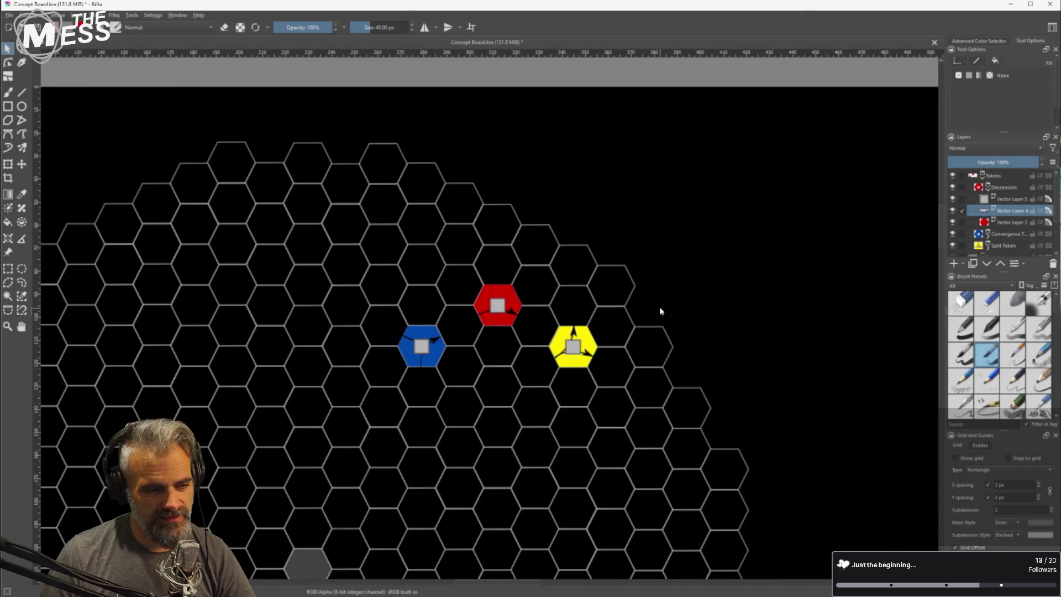
Duplicate the red Descension token group and expand the copy's layers
click(996, 190)
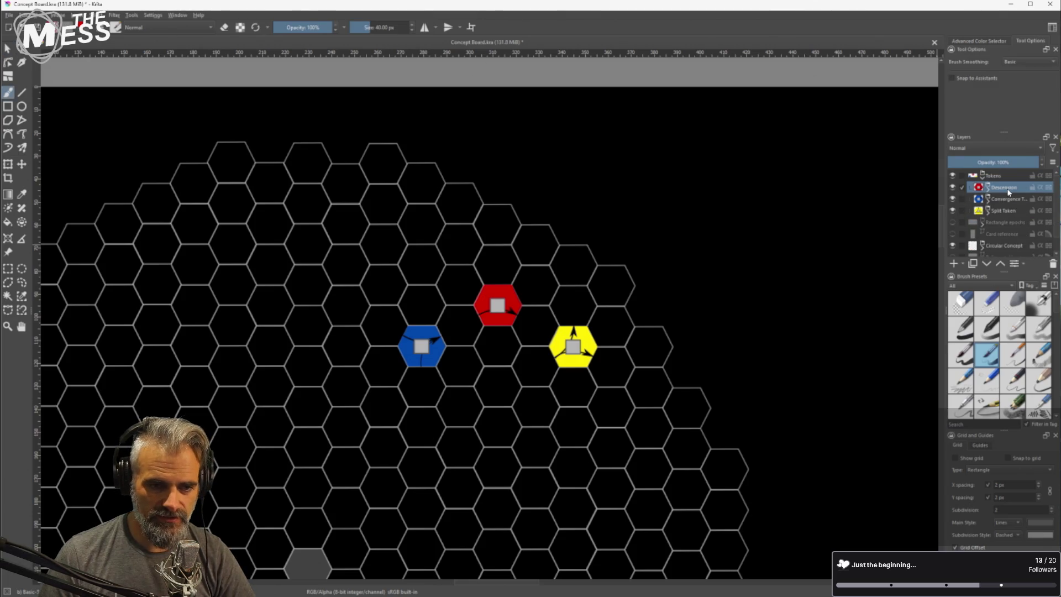
key(ctrl+j)
click(988, 188)
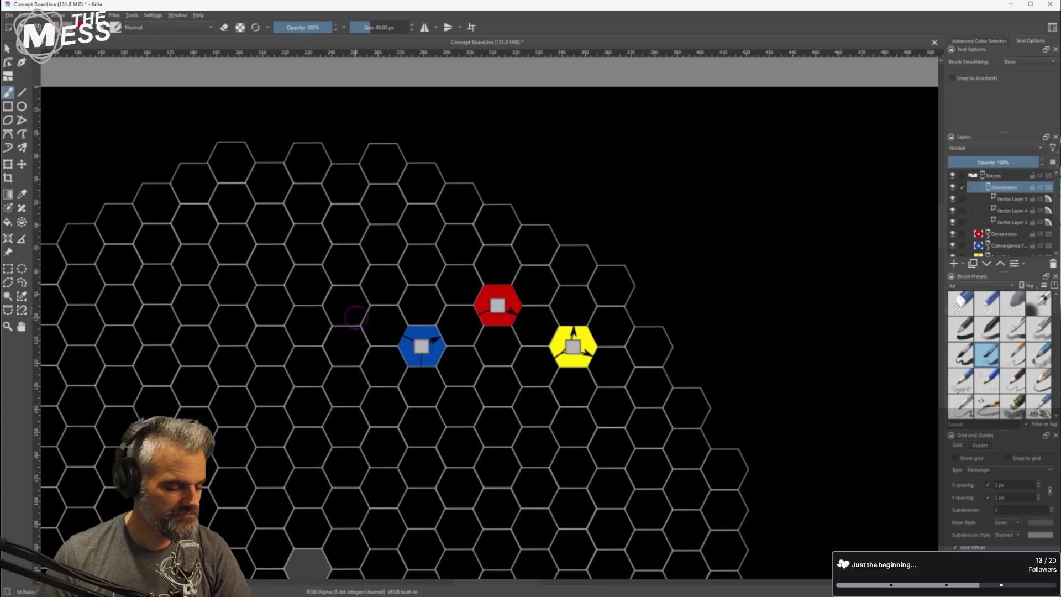
Move the copied red token onto the hex above the blue token, nudge it right, and select its Vector Layer 3
click(22, 165)
mouse_move(471, 296)
mouse_down()
mouse_move(495, 293)
mouse_move(523, 262)
mouse_move(398, 255)
mouse_up()
scroll(398, 256, up, 5)
key(Right)
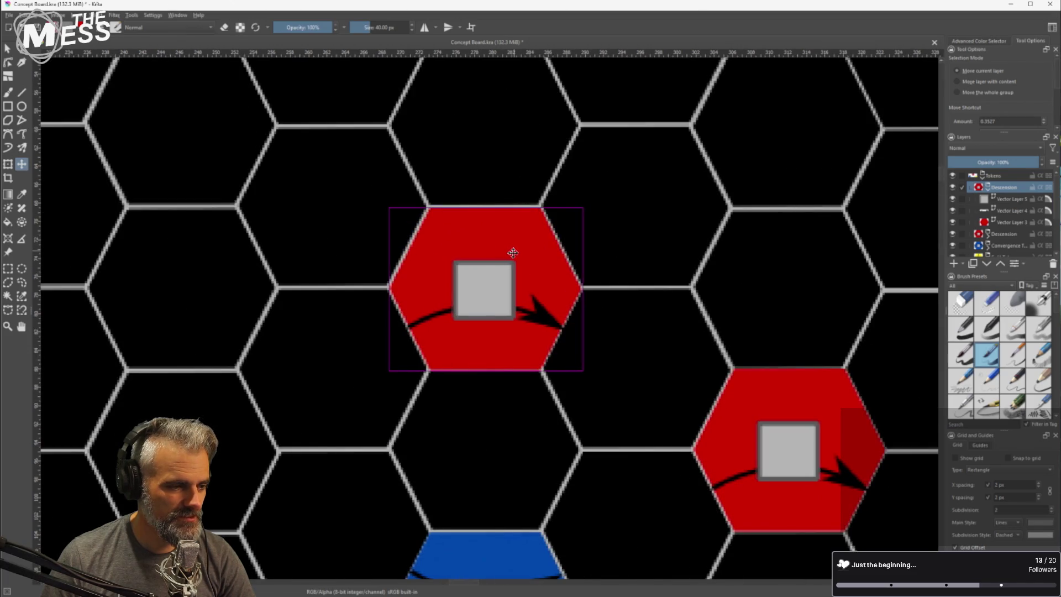
scroll(592, 290, down, 5)
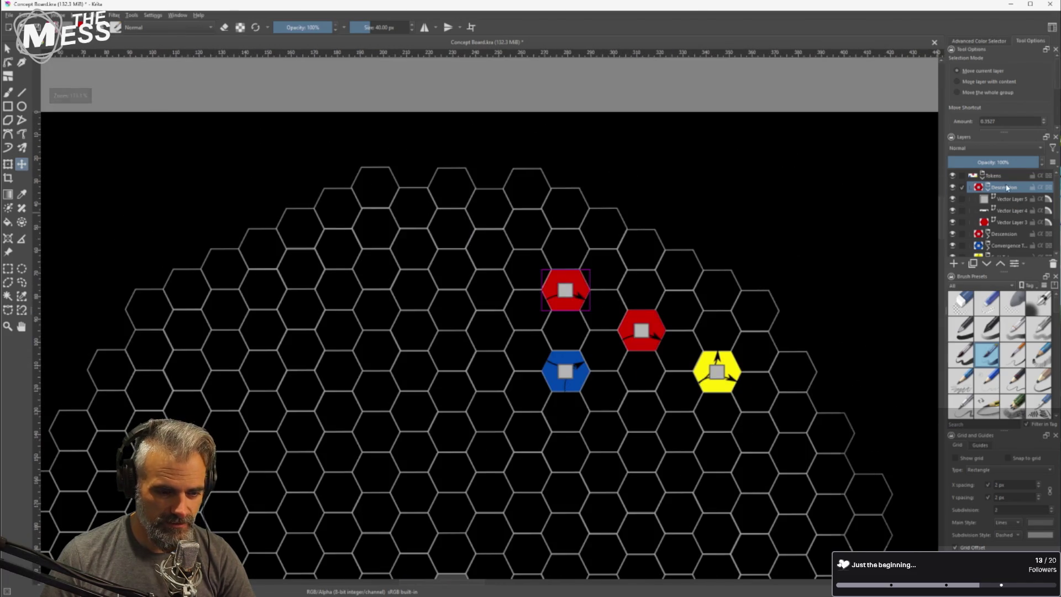
mouse_move(1009, 190)
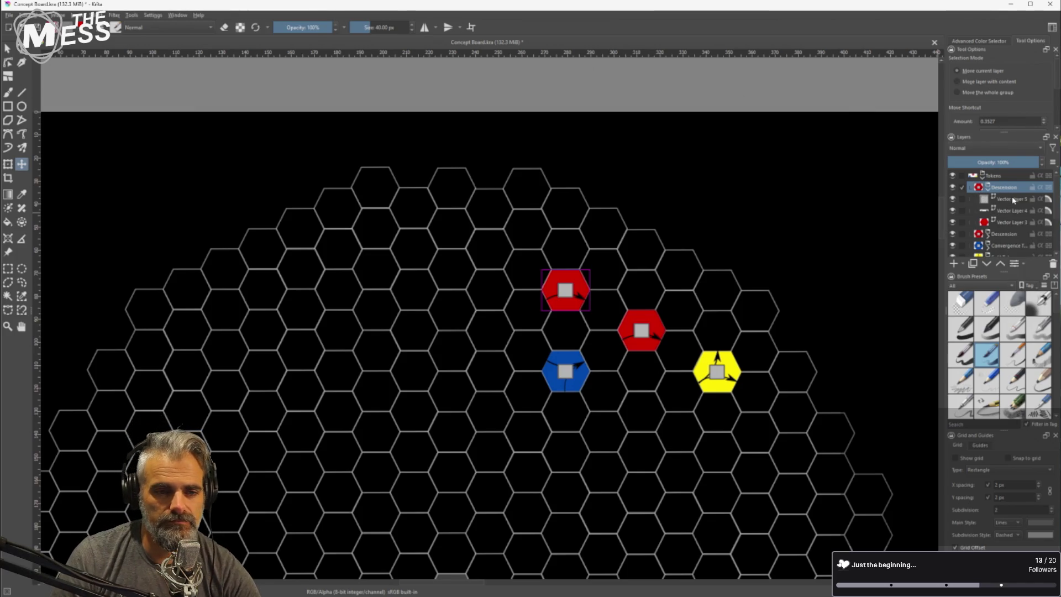
click(1008, 222)
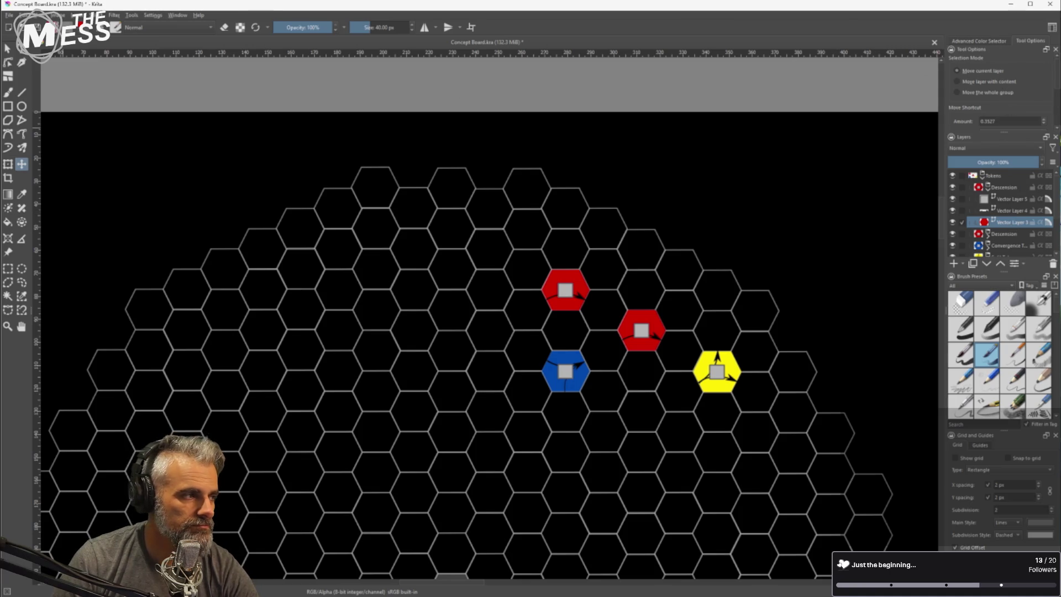
click(11, 48)
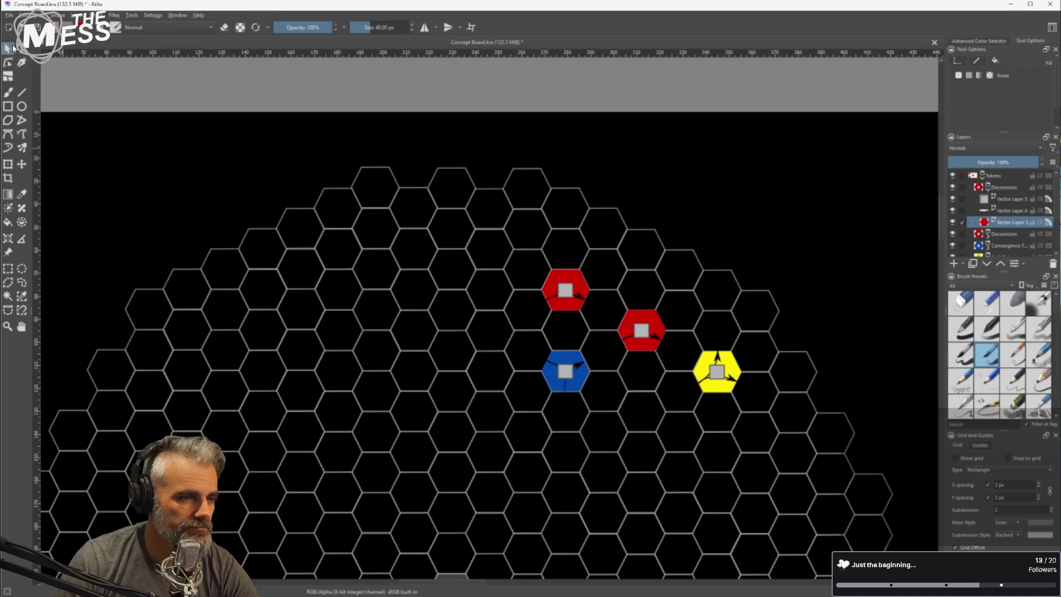
Change the copied token's hexagon fill from red to green
click(968, 75)
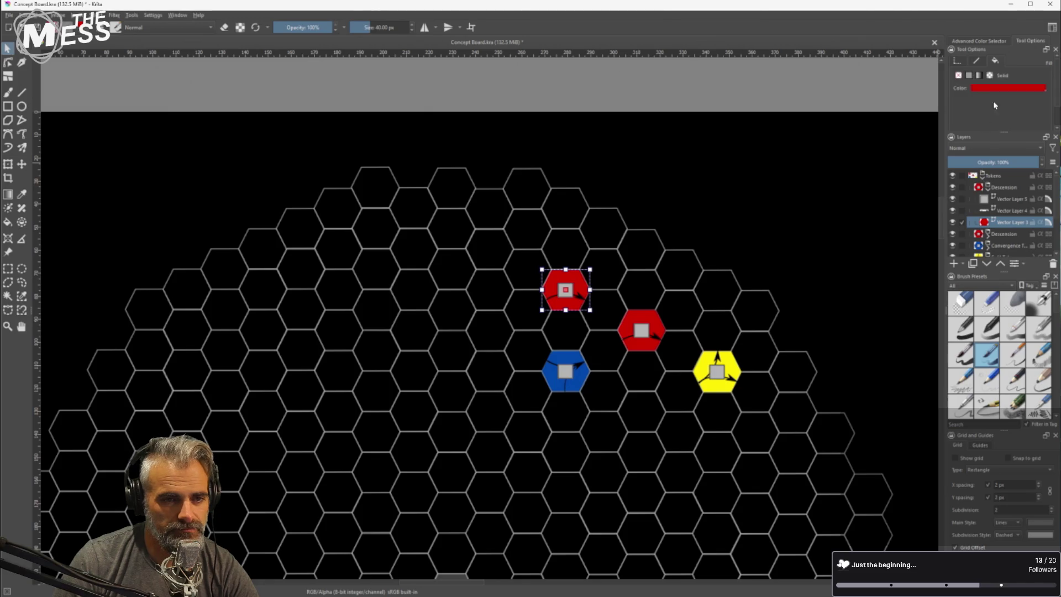
click(1006, 88)
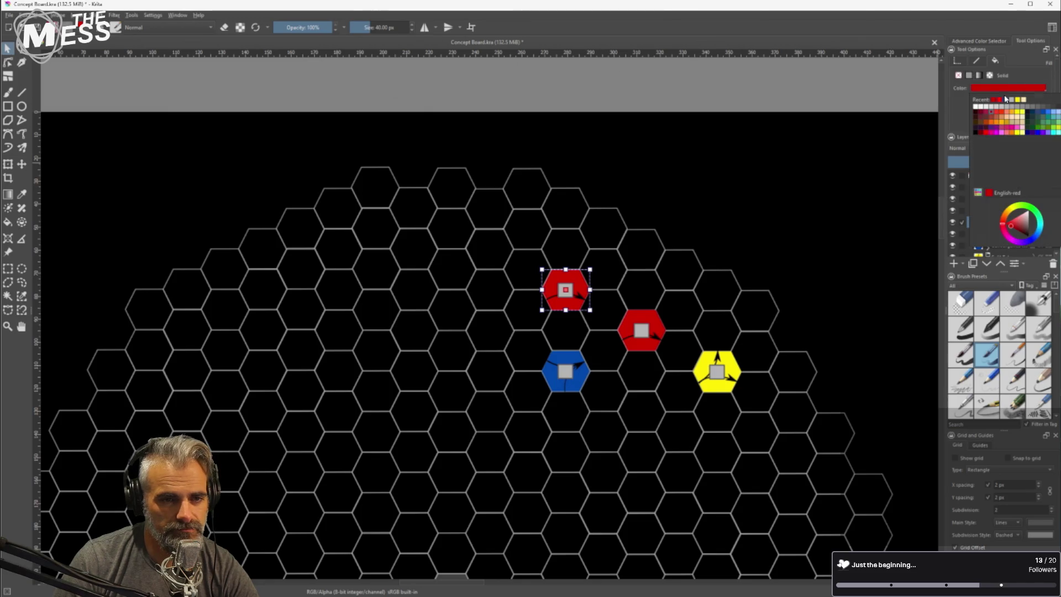
click(1056, 130)
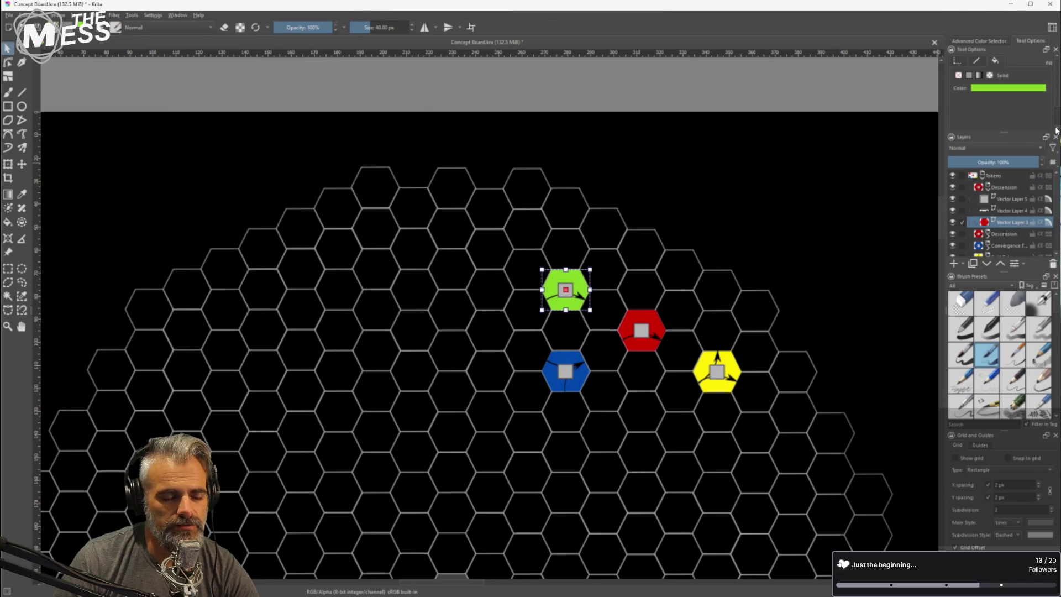
scroll(628, 284, up, 2)
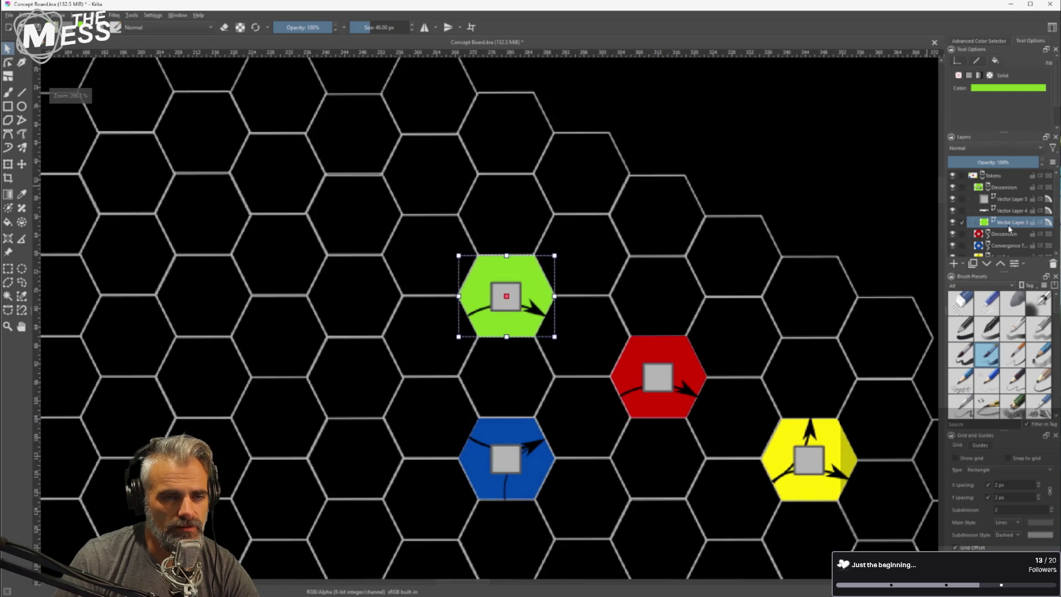
Rotate the green token's arrow counter-clockwise and begin renaming its group
click(1014, 211)
scroll(542, 298, up, 2)
click(542, 299)
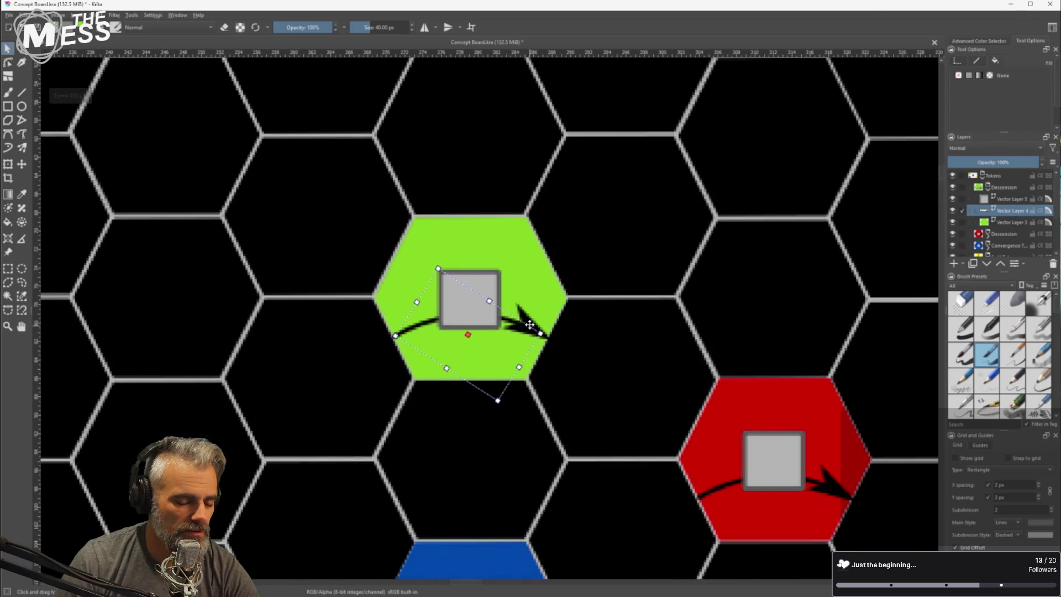
scroll(498, 386, down, 2)
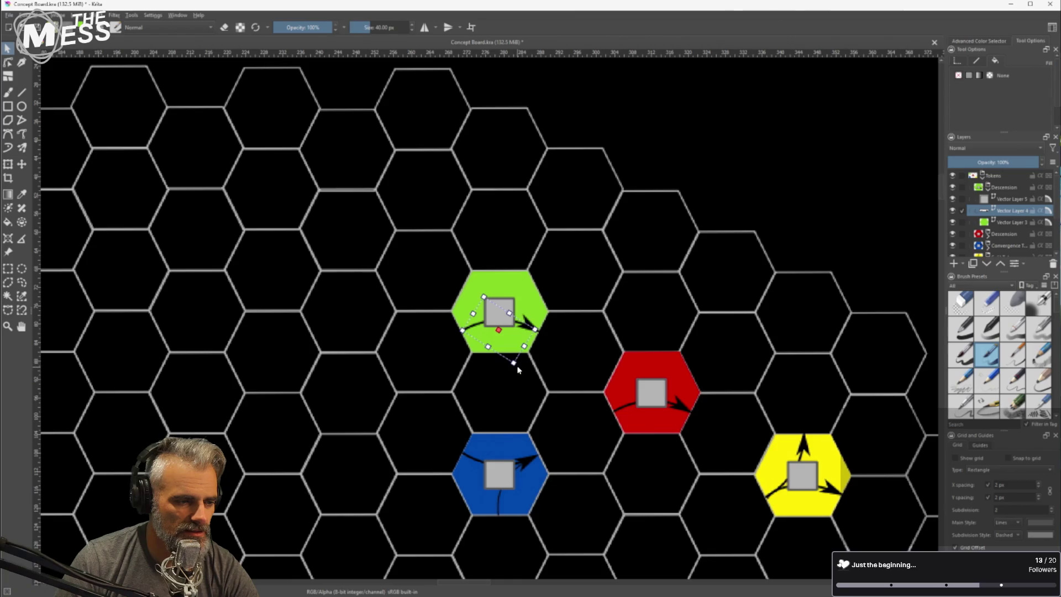
mouse_move(514, 365)
mouse_down()
mouse_move(538, 354)
mouse_move(498, 270)
mouse_up()
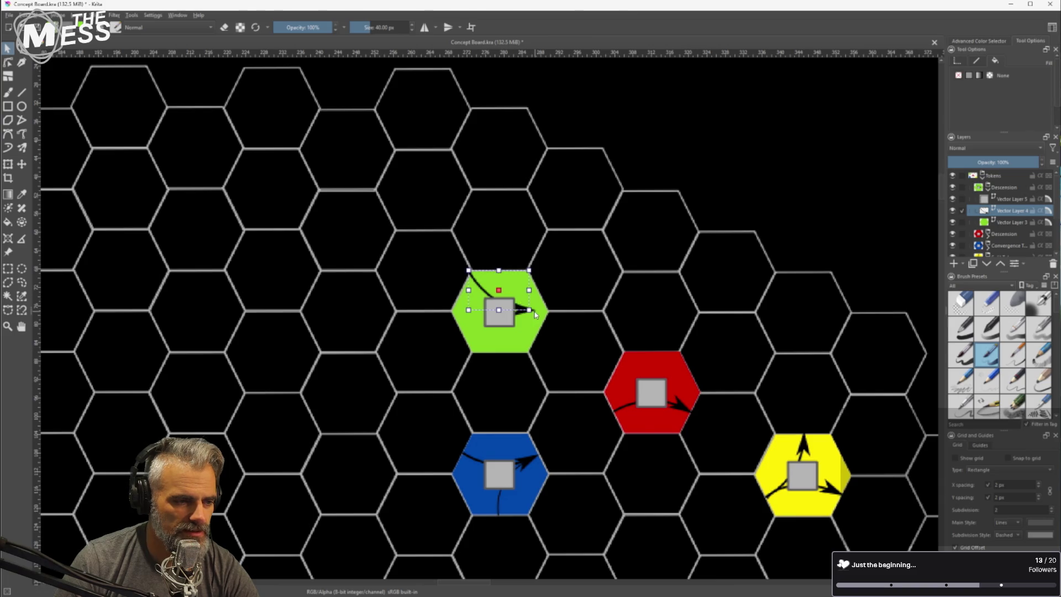
mouse_move(532, 312)
mouse_down()
mouse_move(548, 292)
mouse_move(522, 302)
mouse_up()
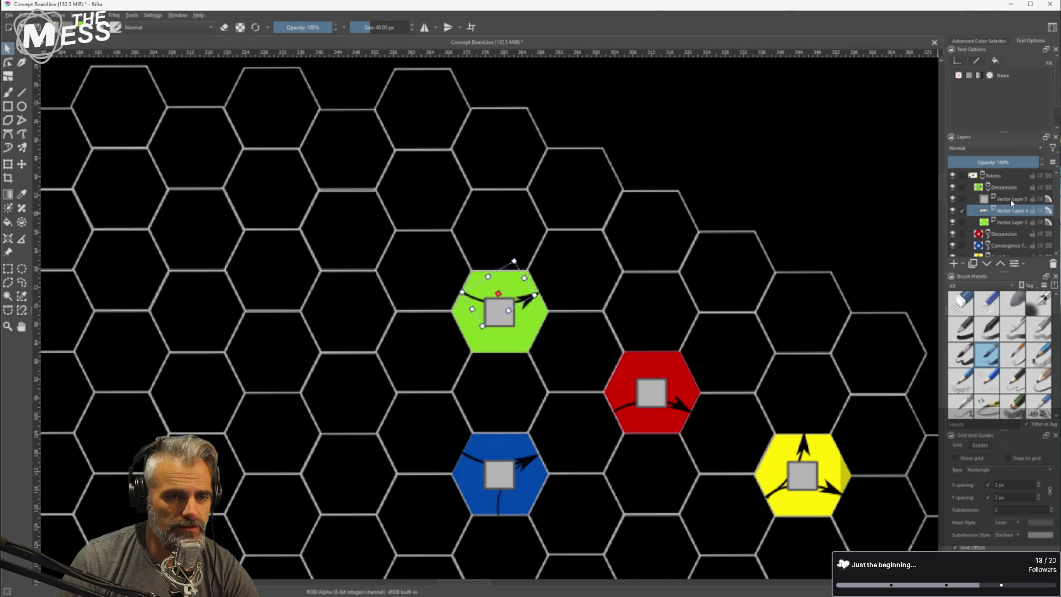
double_click(993, 188)
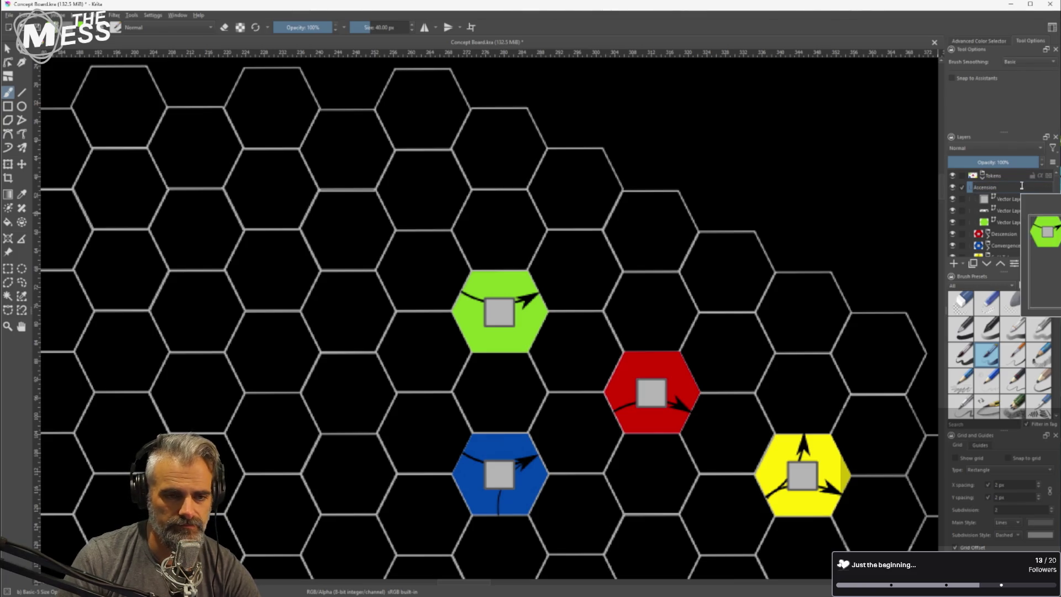
Confirm the group name Ascension and pan the view across the board
key(Return)
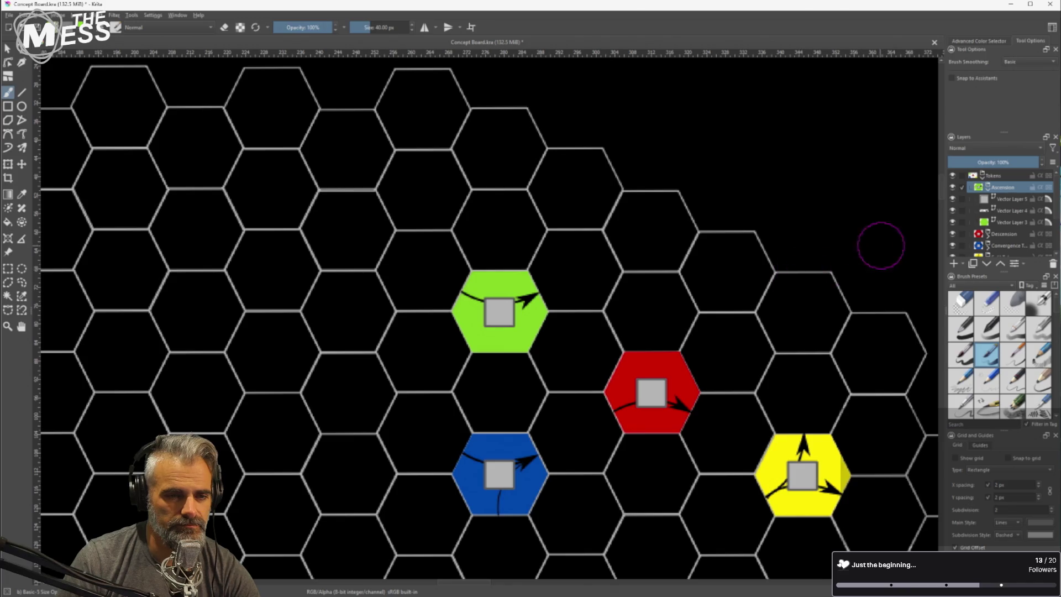
scroll(879, 244, down, 5)
drag(759, 252, 589, 225)
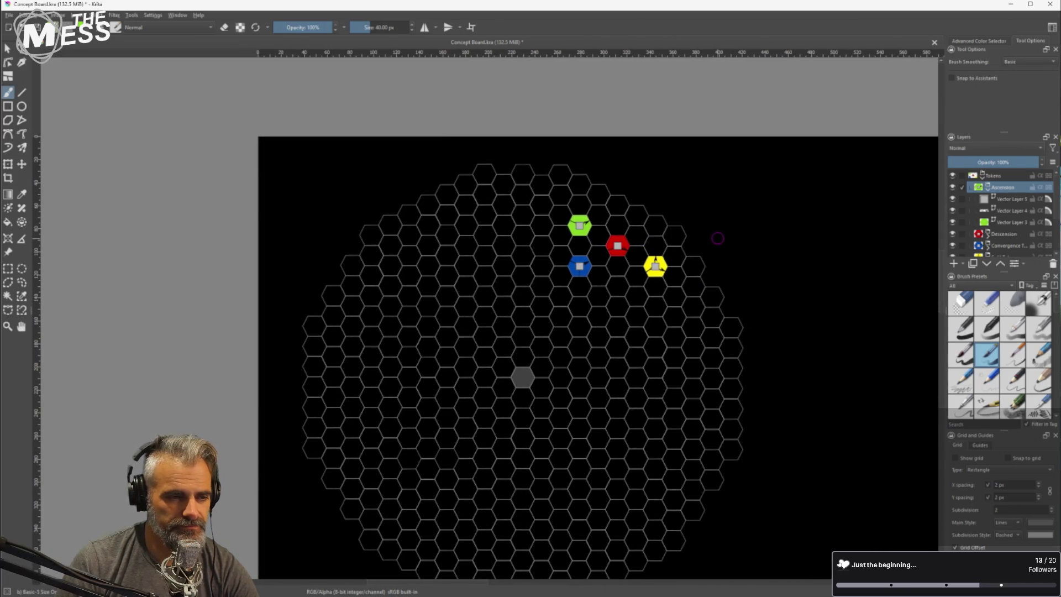
right_click(768, 180)
click(727, 190)
scroll(641, 216, up, 2)
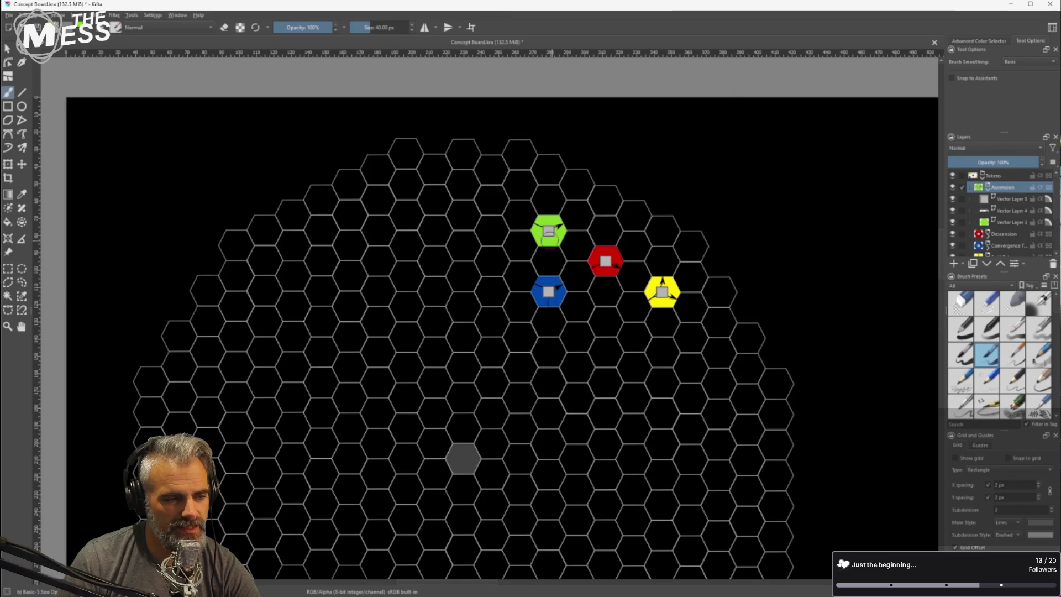
Collapse the Ascension layer group in the Layers panel
click(8, 48)
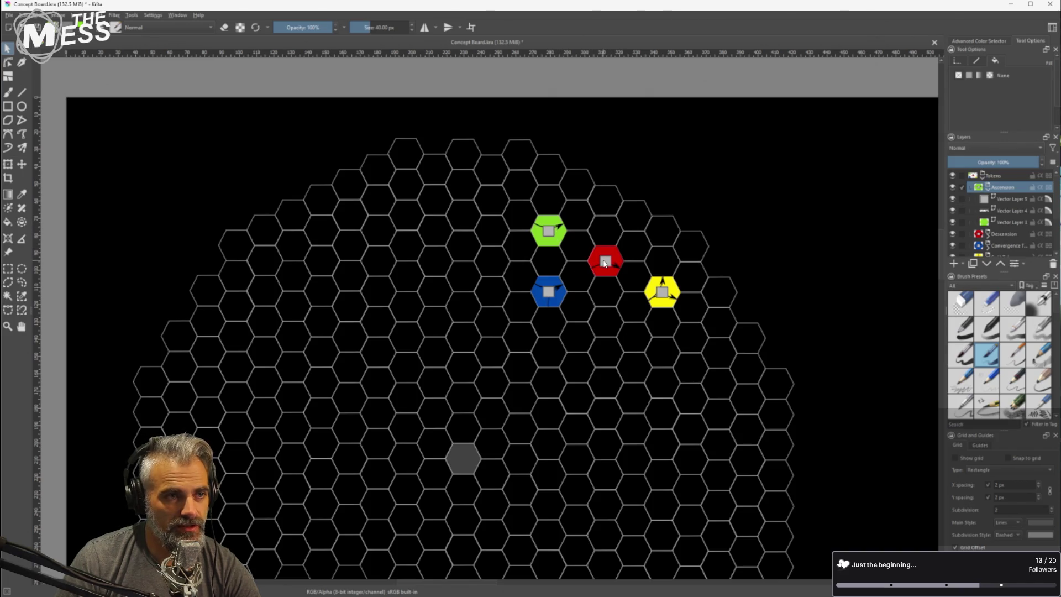
click(972, 187)
scroll(746, 307, down, 4)
scroll(798, 295, up, 3)
scroll(989, 248, down, 2)
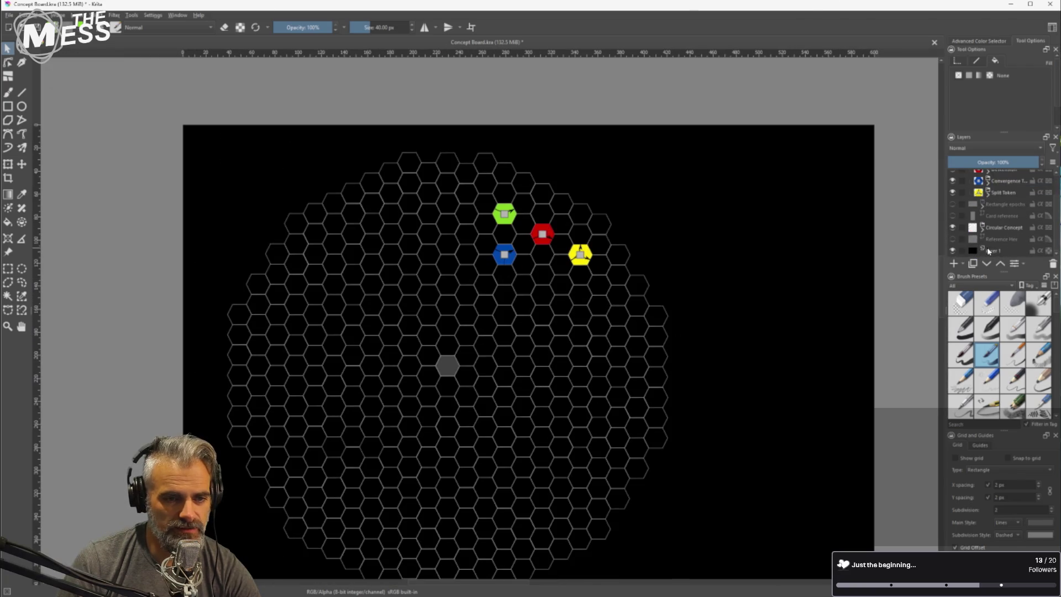
Show the Card reference layer and move its frame onto the hex grid
click(953, 216)
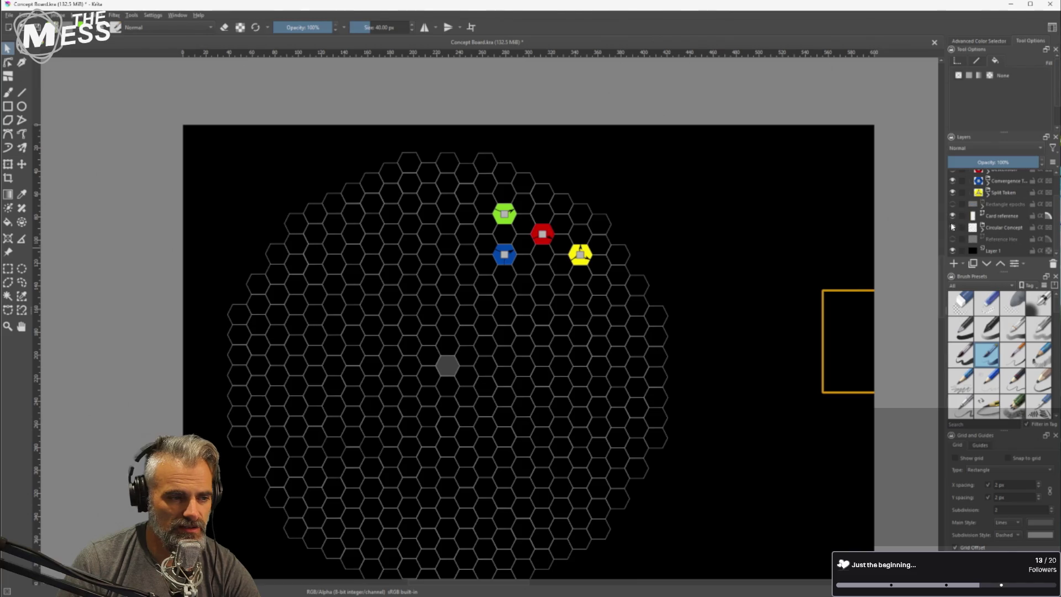
click(840, 305)
click(980, 216)
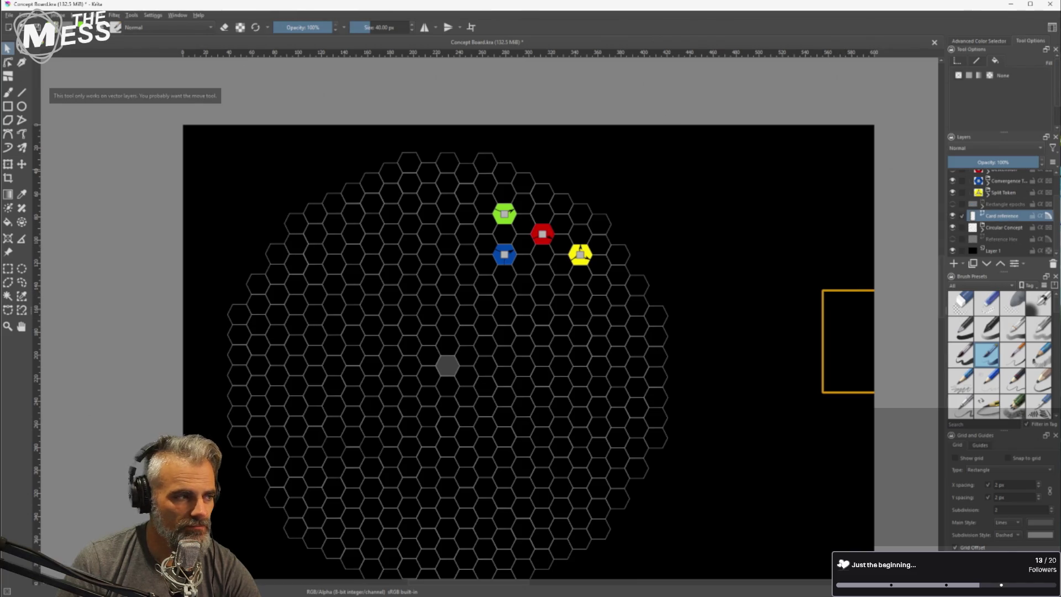
click(21, 164)
mouse_move(761, 287)
mouse_down()
mouse_move(504, 310)
mouse_move(512, 303)
mouse_move(525, 302)
mouse_move(480, 328)
mouse_move(336, 301)
mouse_move(337, 312)
mouse_up()
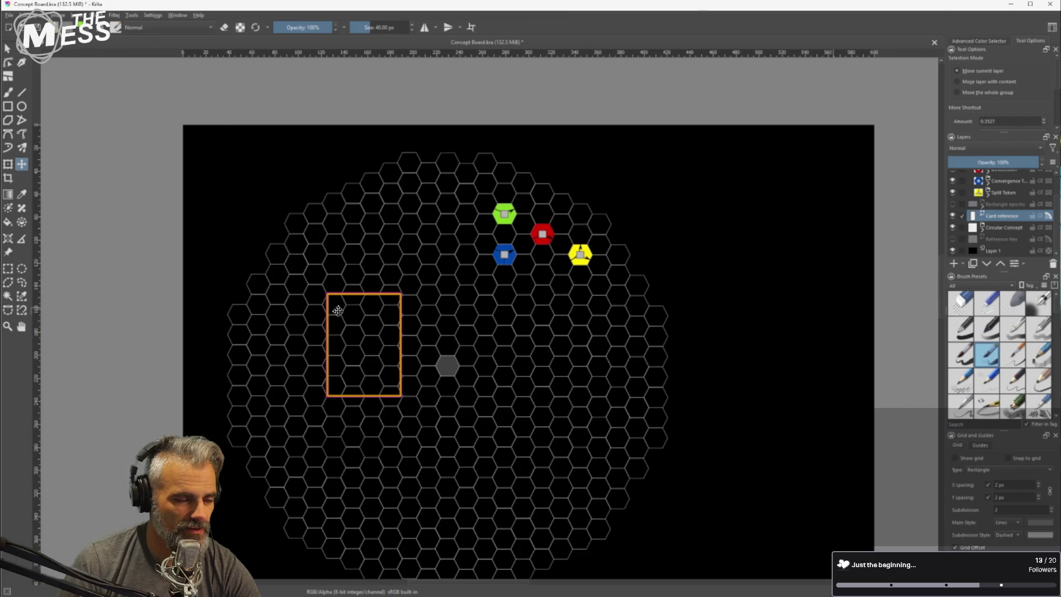
Place the card frame beside the board's right edge, then hide the Card reference layer
scroll(279, 339, up, 3)
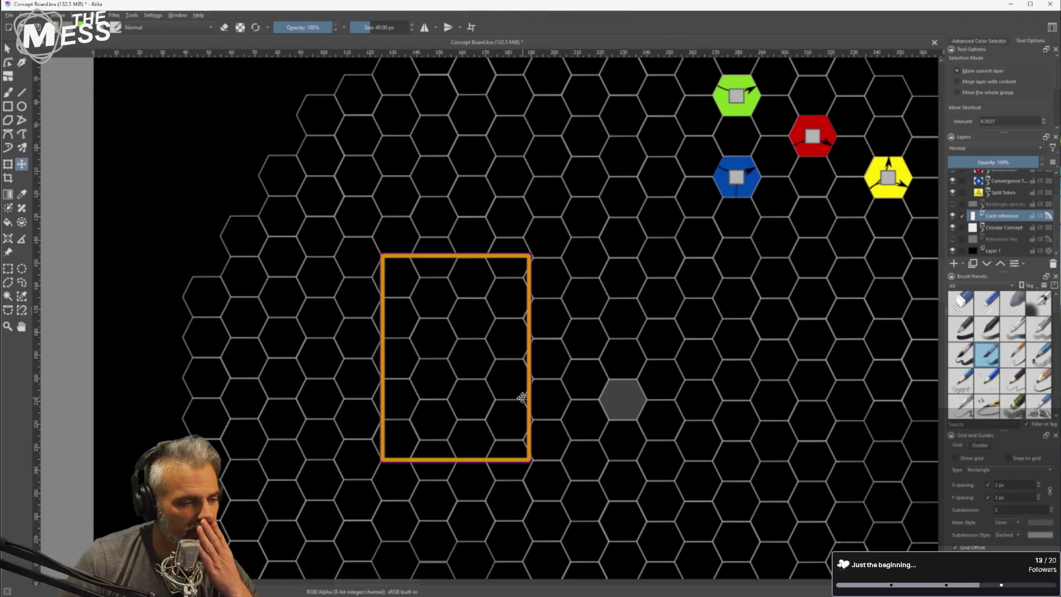
scroll(496, 383, down, 2)
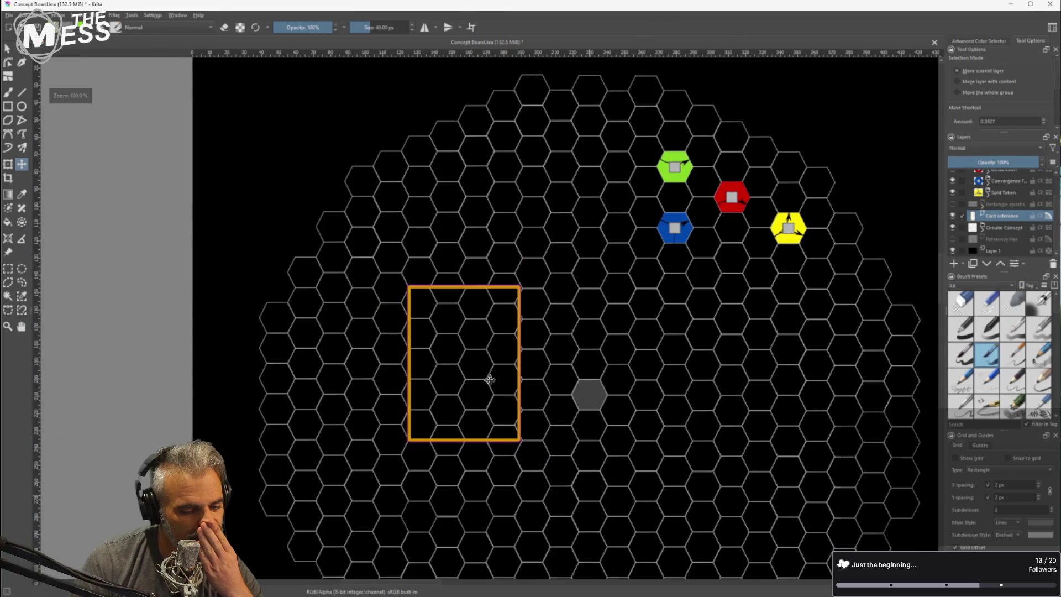
scroll(494, 379, down, 1)
mouse_move(495, 376)
mouse_down()
mouse_move(469, 348)
mouse_move(417, 335)
mouse_move(582, 349)
mouse_move(689, 242)
mouse_move(698, 254)
mouse_up()
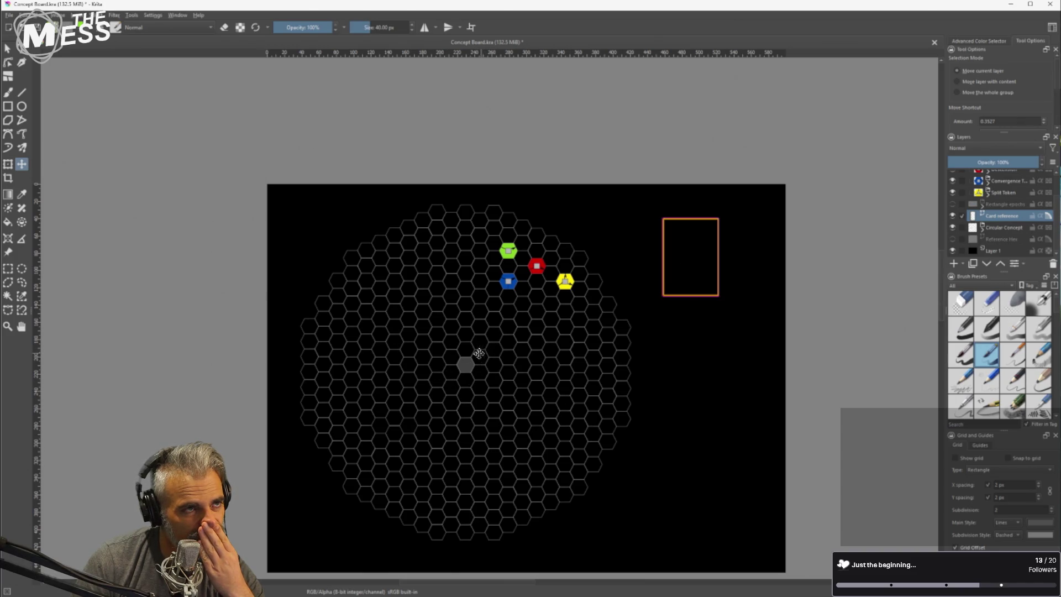
drag(691, 279, 667, 284)
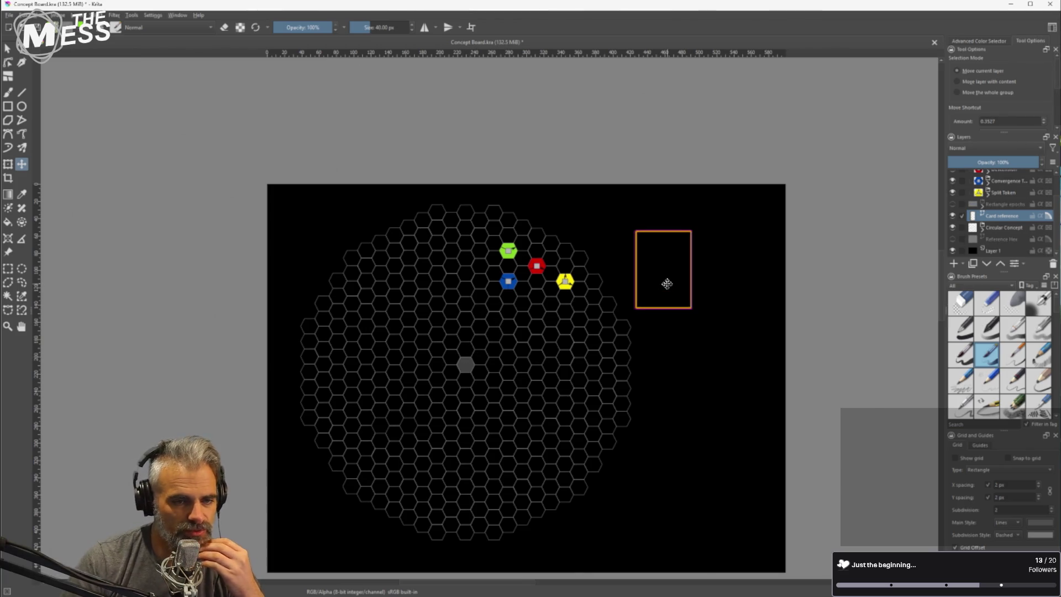
click(953, 216)
scroll(995, 220, up, 3)
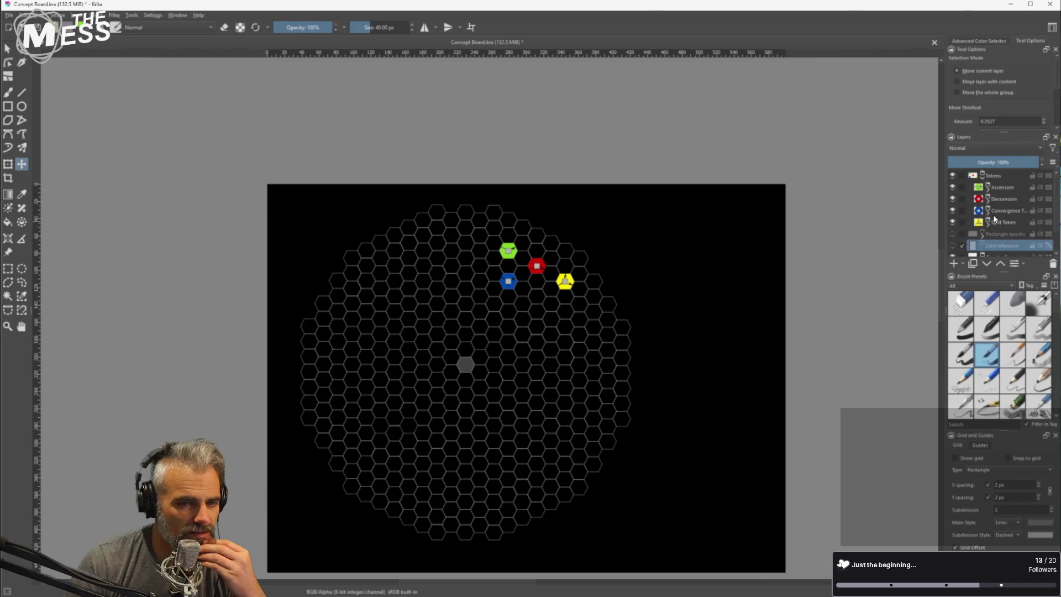
Collapse the Tokens group and briefly toggle the Rectangle epochs layer's visibility
click(982, 178)
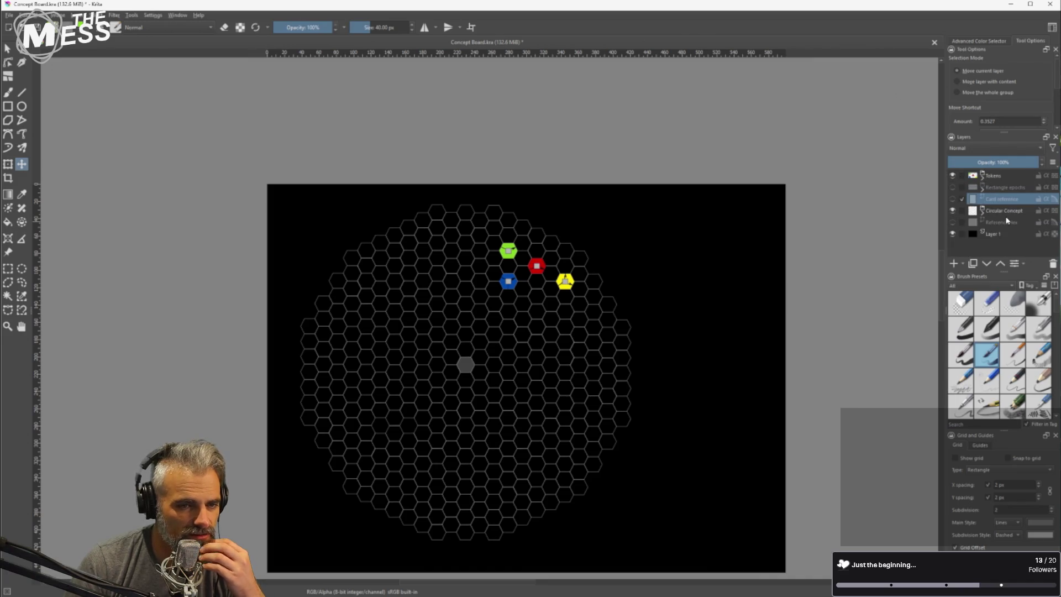
click(952, 189)
click(952, 190)
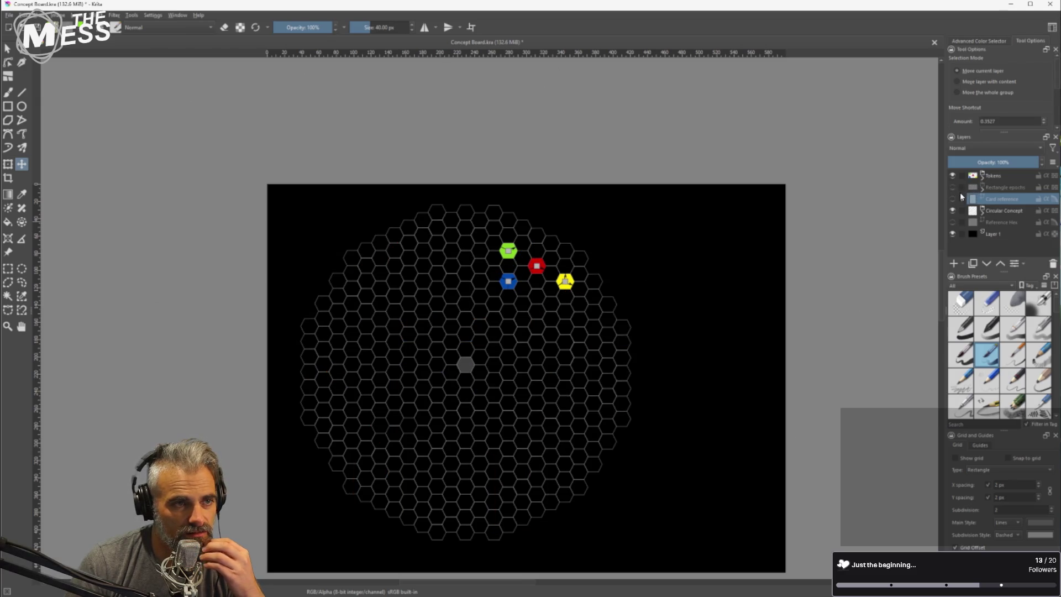
click(962, 199)
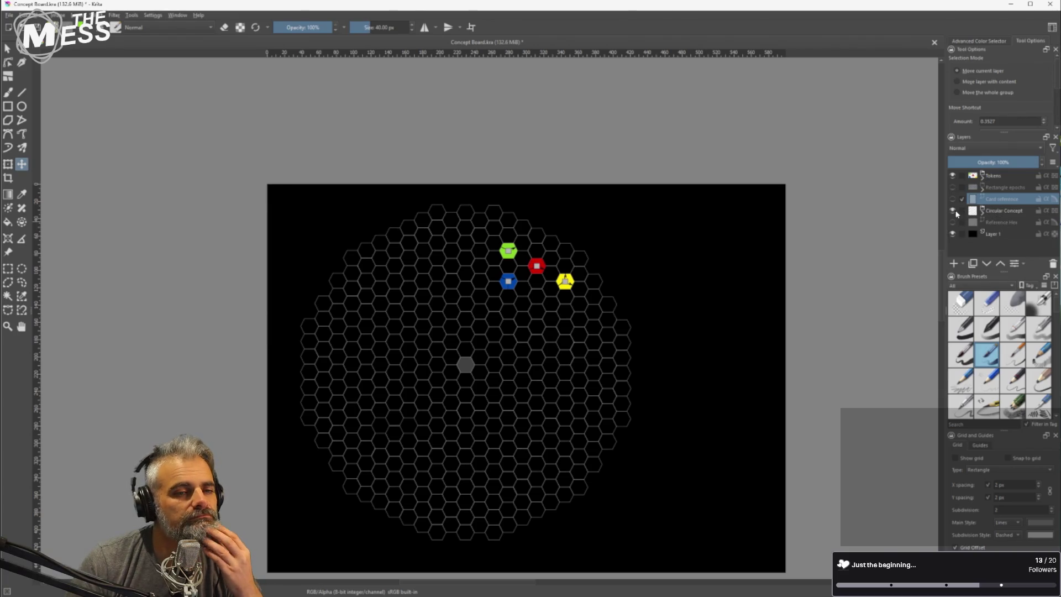
Add Vector Layer 6 inside the expanded Circular Concept group
click(983, 212)
scroll(1018, 230, down, 1)
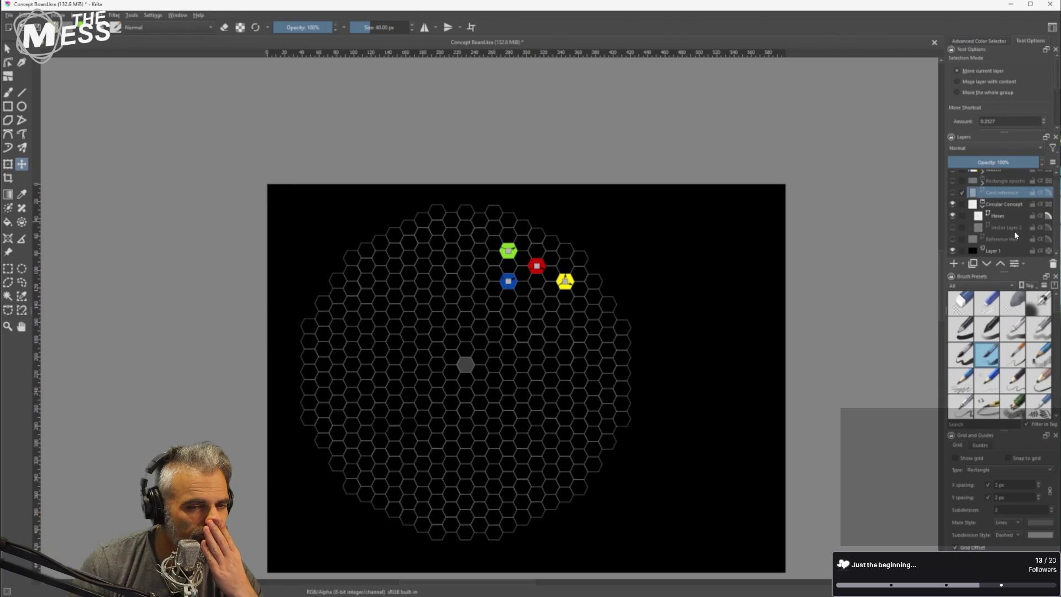
click(998, 218)
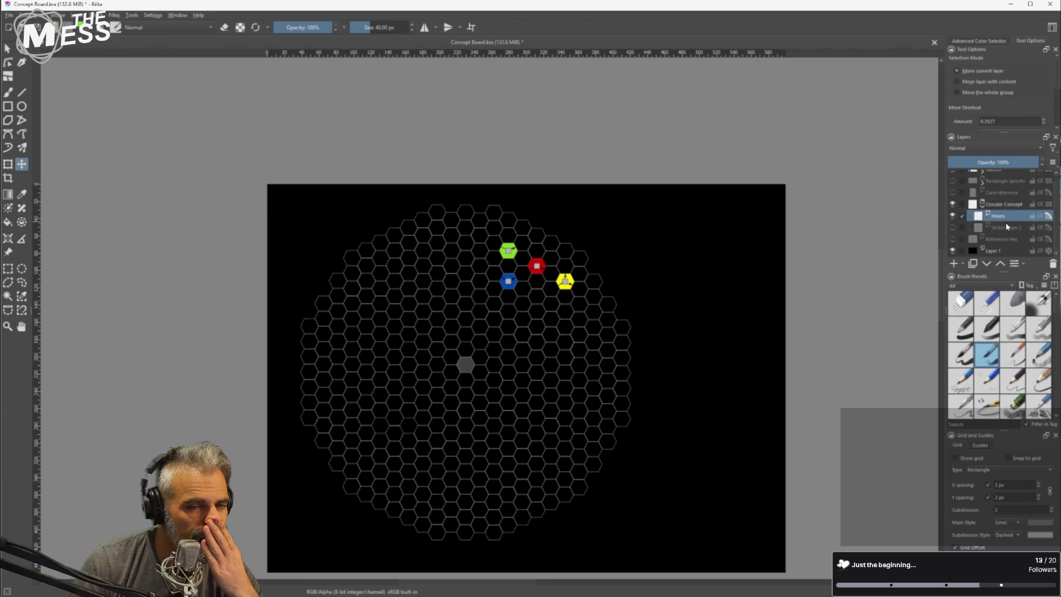
click(1005, 206)
click(964, 264)
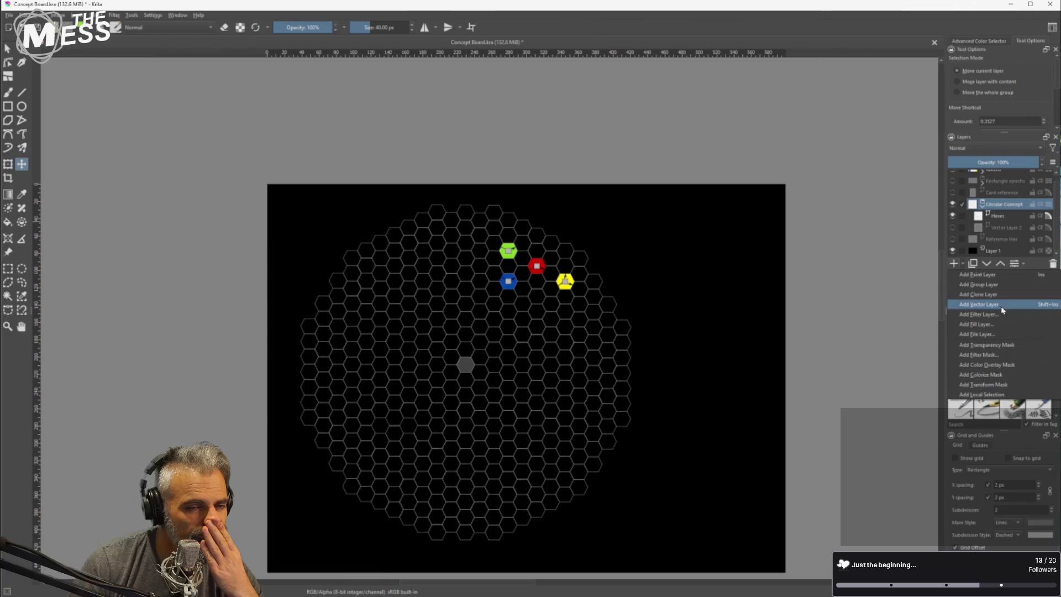
click(1002, 303)
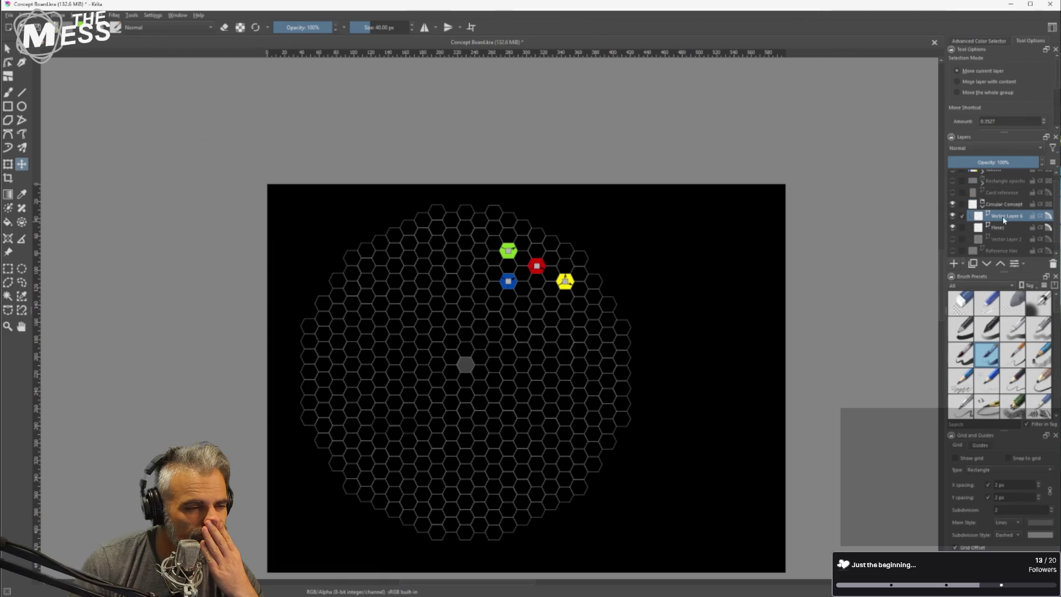
click(22, 107)
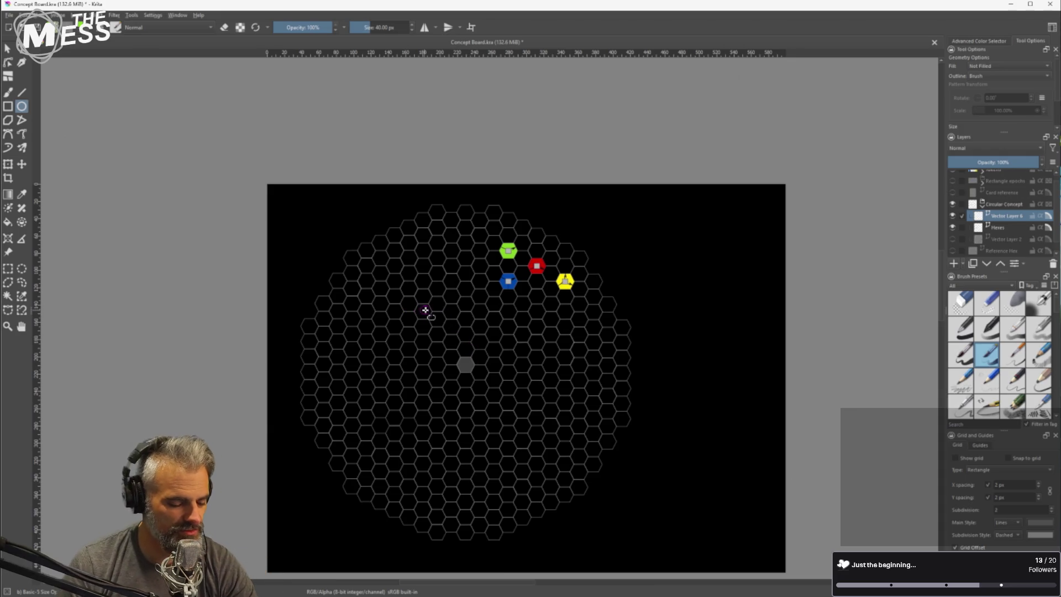
Draw small, larger and outer rings around the centre hexagon, undoing a misshapen first circle
mouse_move(465, 365)
mouse_down()
mouse_move(504, 362)
mouse_move(505, 348)
mouse_move(497, 369)
mouse_move(514, 355)
mouse_move(511, 372)
mouse_move(481, 381)
mouse_move(500, 394)
mouse_move(490, 381)
mouse_up()
key(ctrl+z)
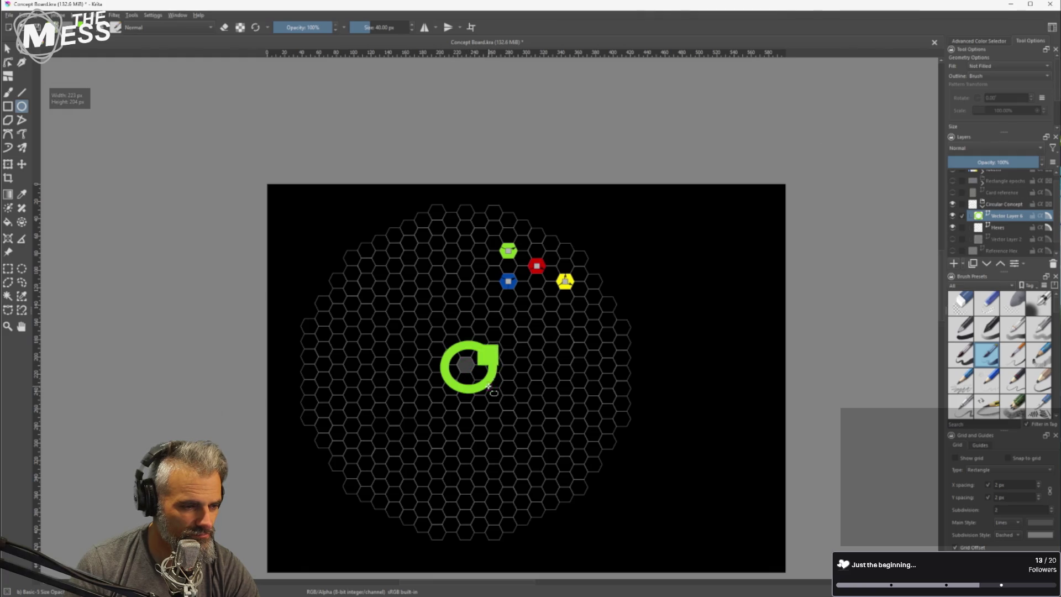
key(ctrl+z)
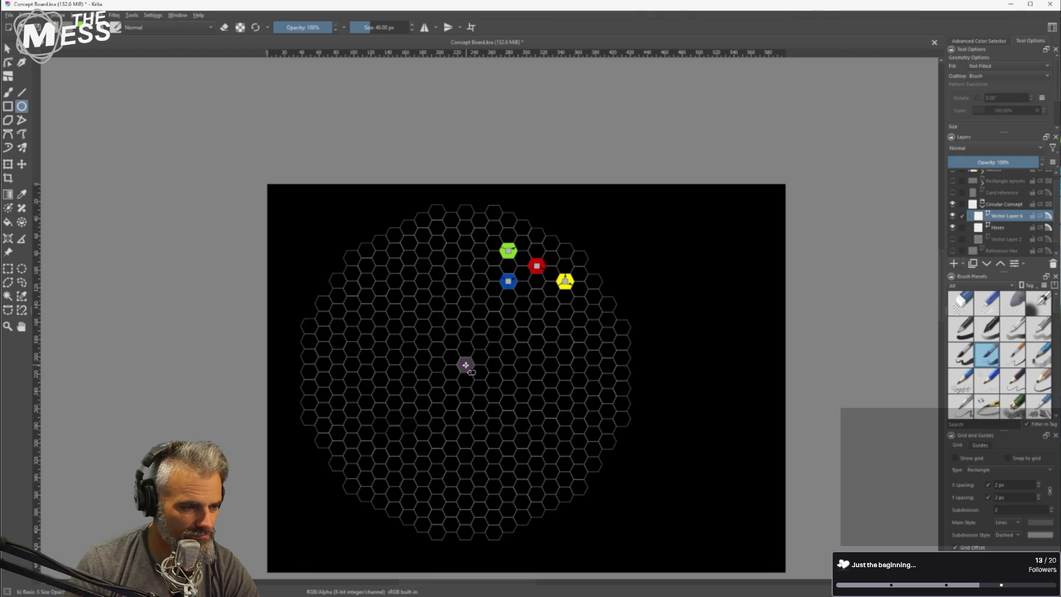
mouse_move(466, 365)
mouse_down()
mouse_move(533, 433)
mouse_move(514, 415)
mouse_up()
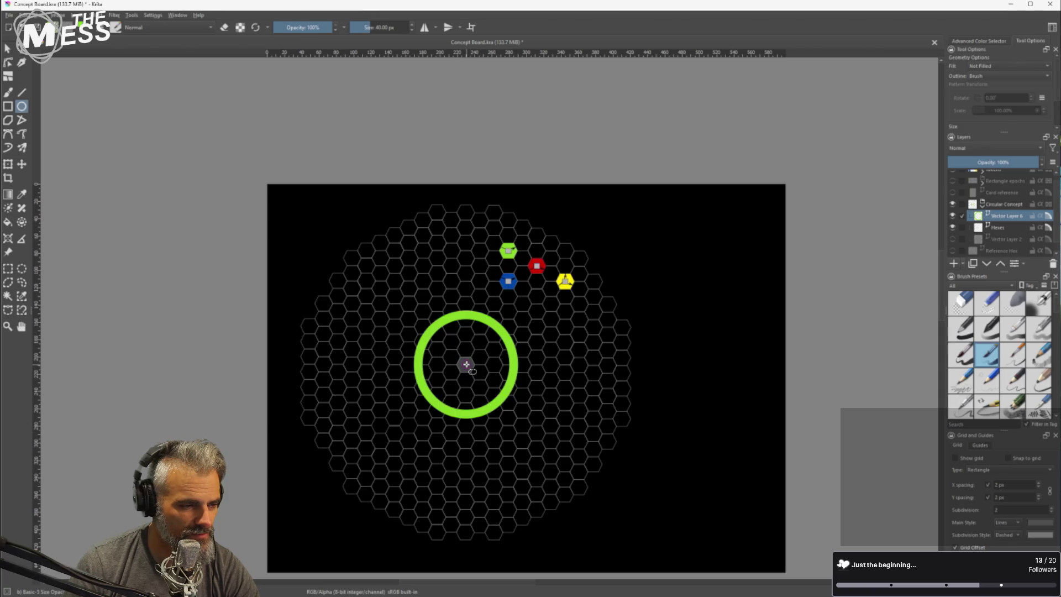
drag(466, 364, 576, 470)
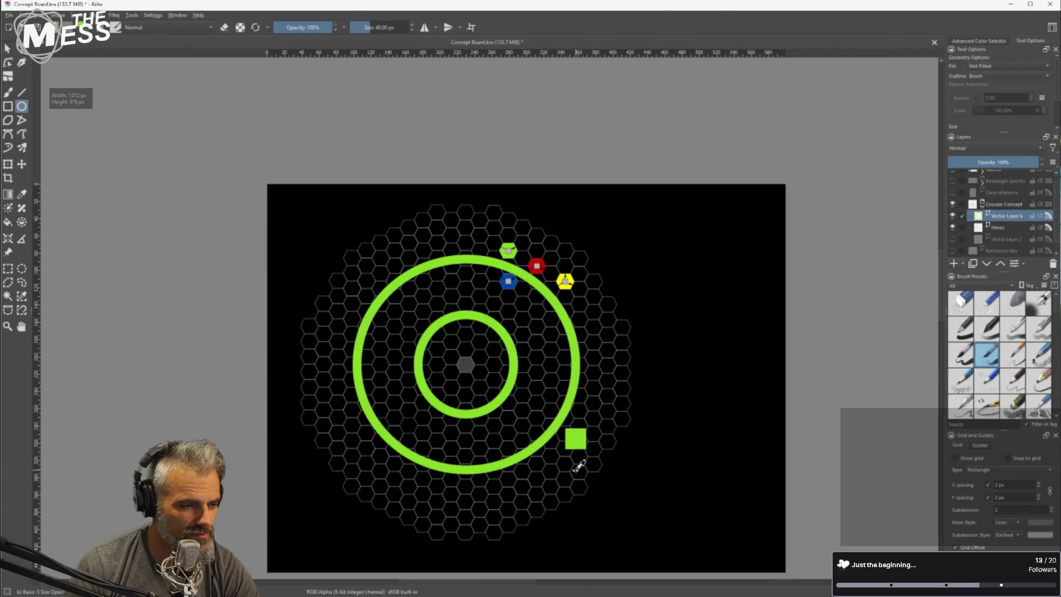
mouse_move(465, 364)
mouse_down()
mouse_move(602, 474)
mouse_move(629, 532)
mouse_up()
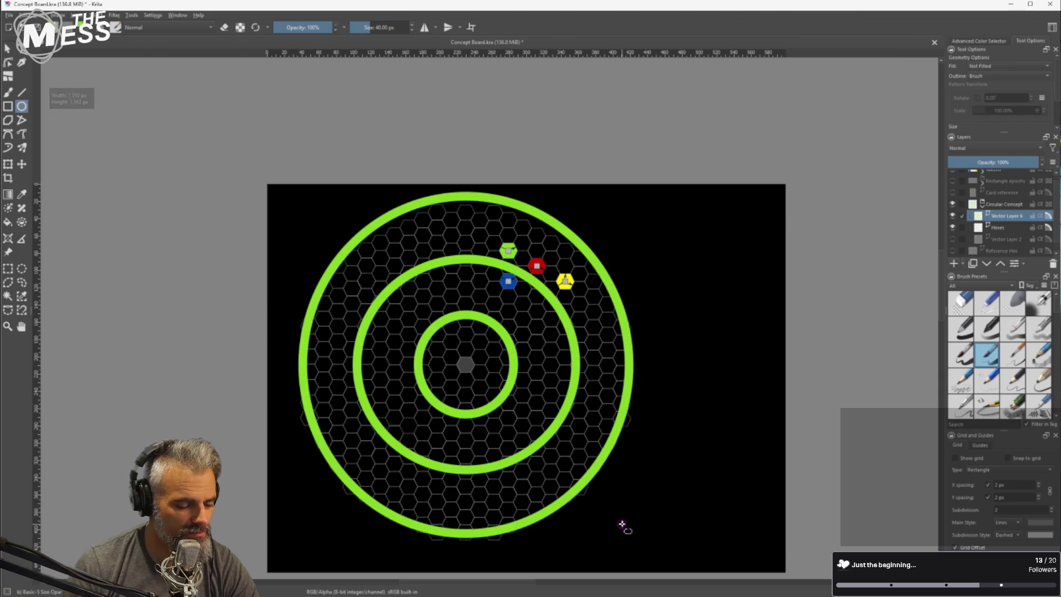
Move the outer green ring slightly down to centre it
click(7, 48)
click(579, 247)
drag(579, 249, 581, 254)
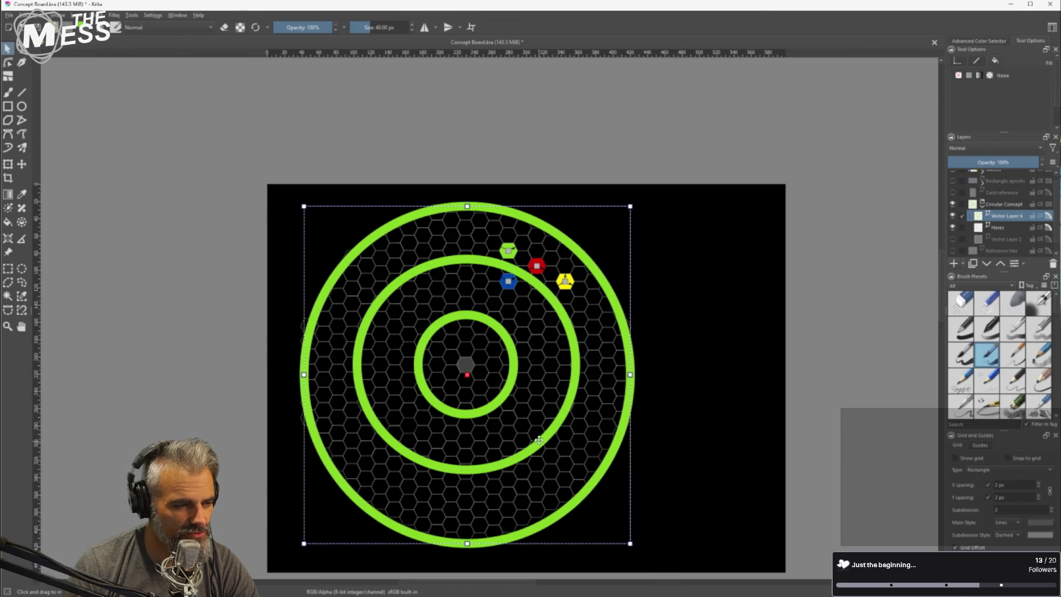
Send the outer ring to the back and nudge the middle ring into place
scroll(538, 441, up, 2)
right_click(724, 343)
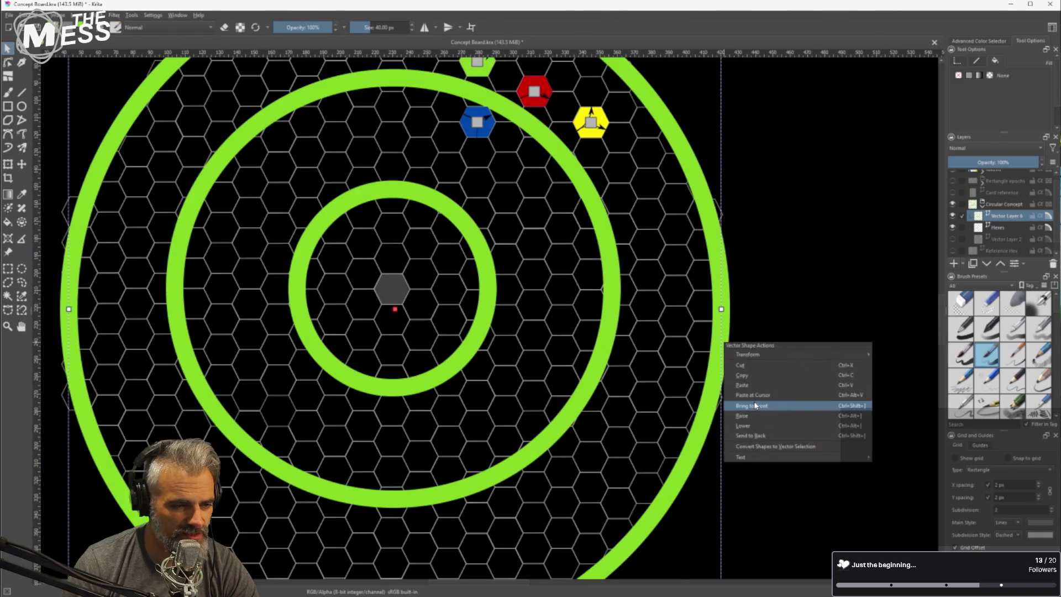
click(755, 436)
scroll(558, 380, down, 2)
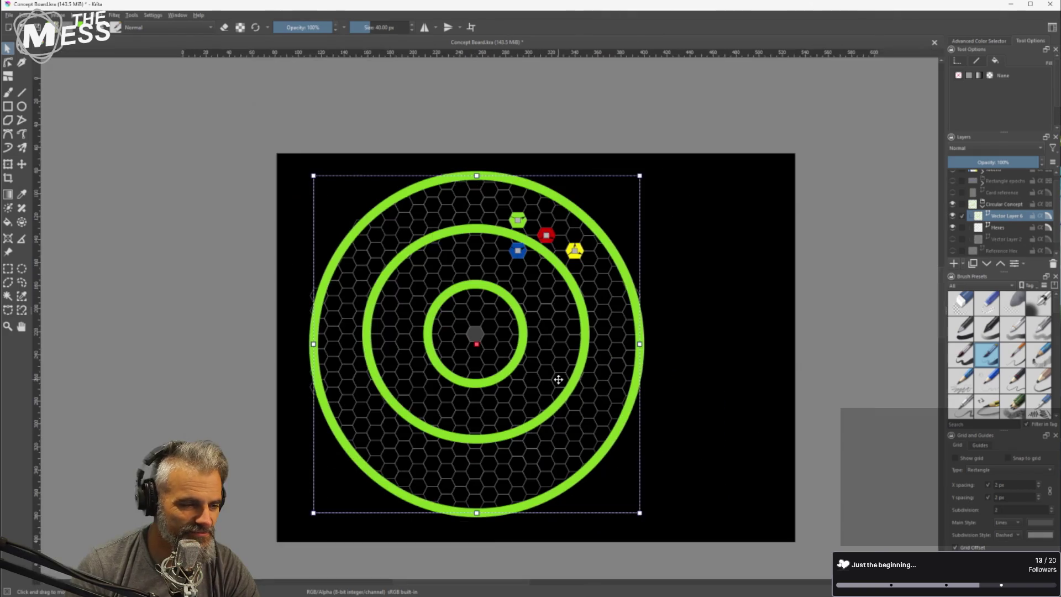
click(696, 362)
click(576, 381)
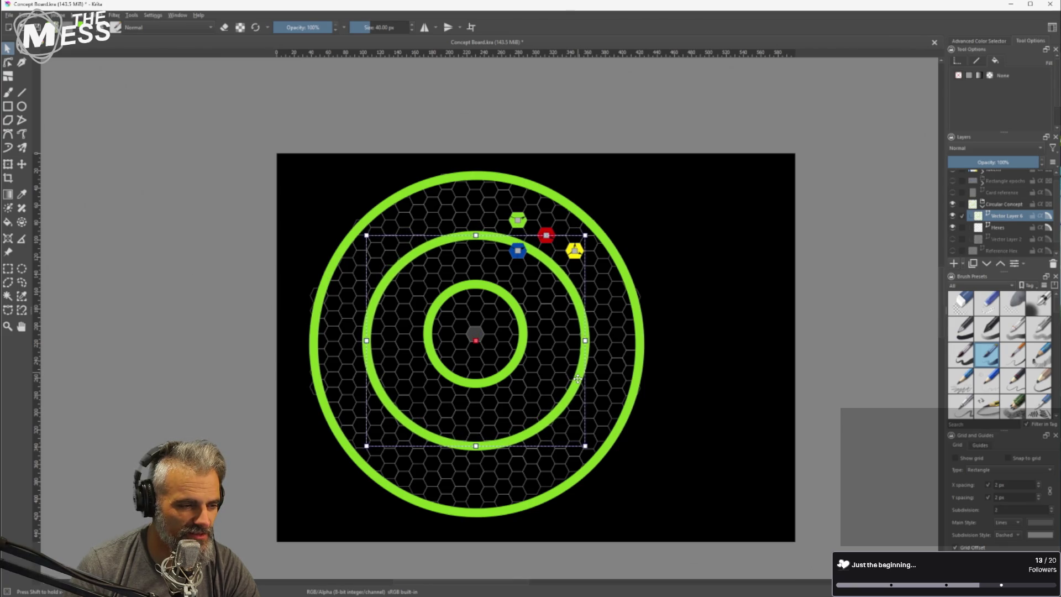
drag(578, 378, 577, 381)
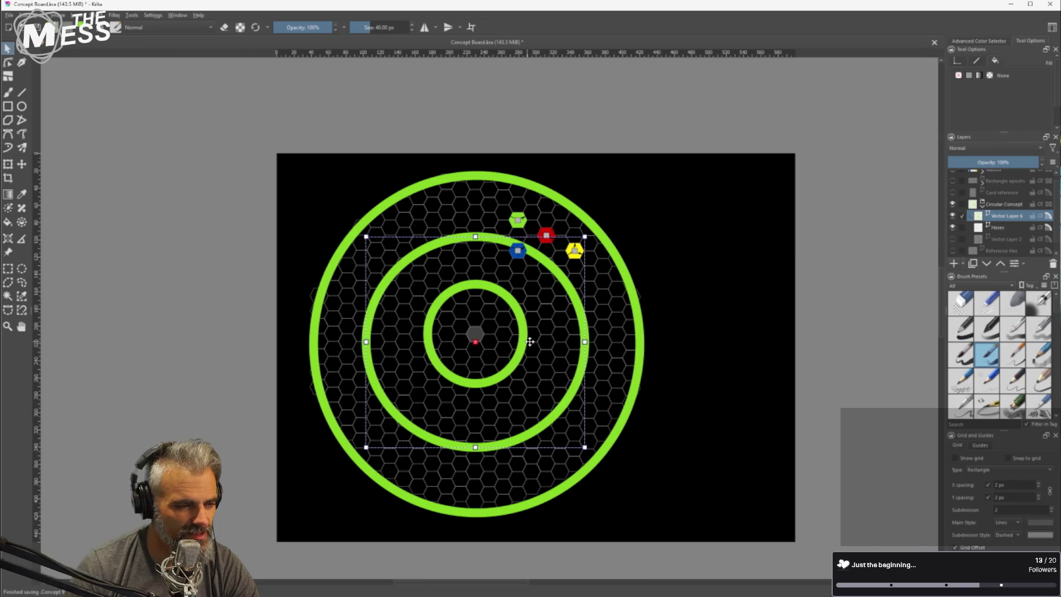
Send the middle green ring to the back
click(641, 340)
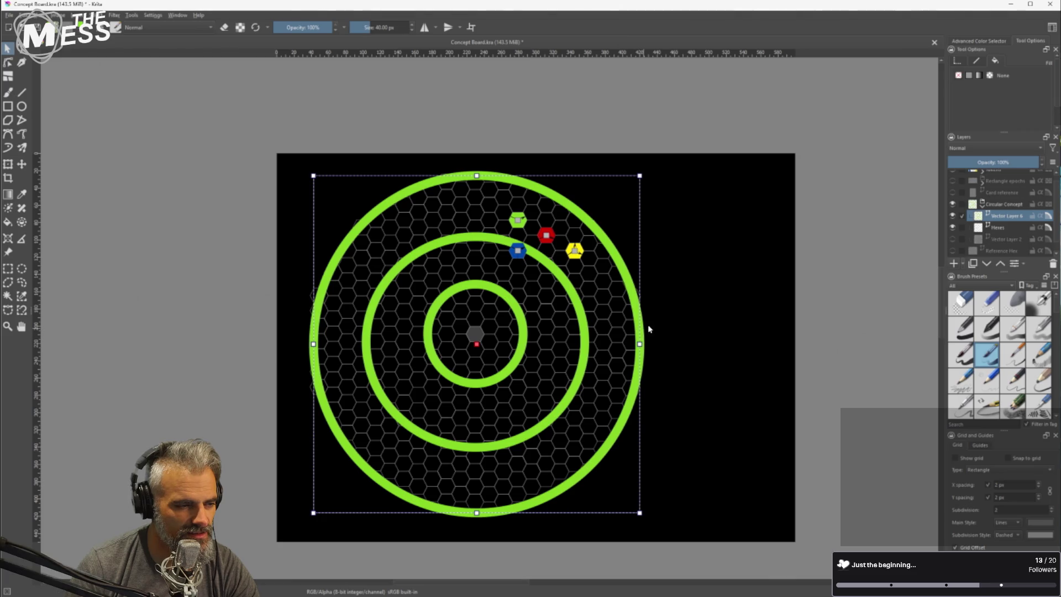
scroll(520, 325, up, 1)
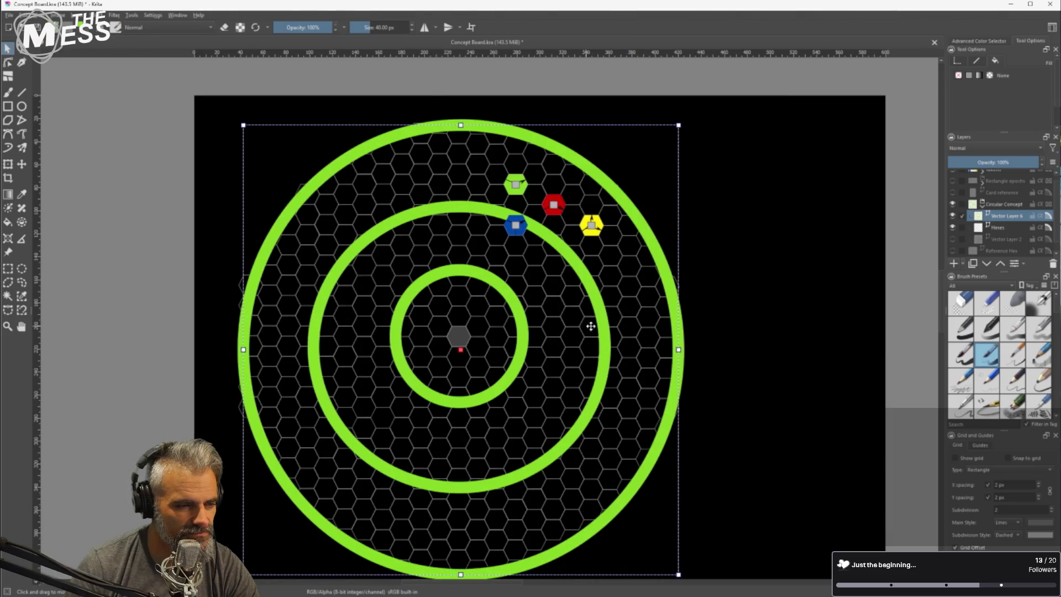
click(669, 321)
click(605, 331)
click(755, 301)
click(523, 326)
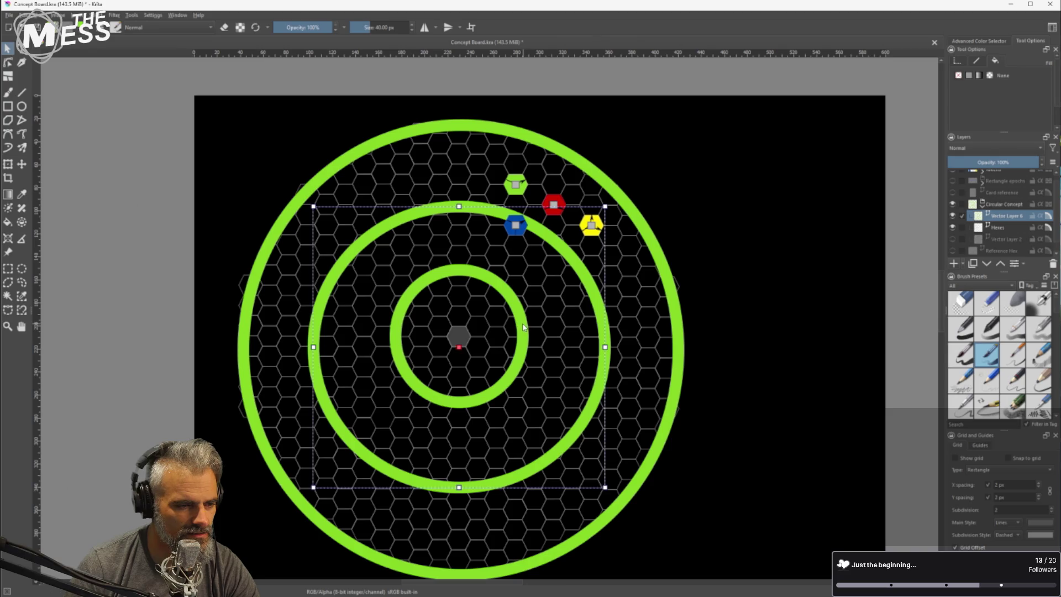
right_click(599, 323)
click(640, 414)
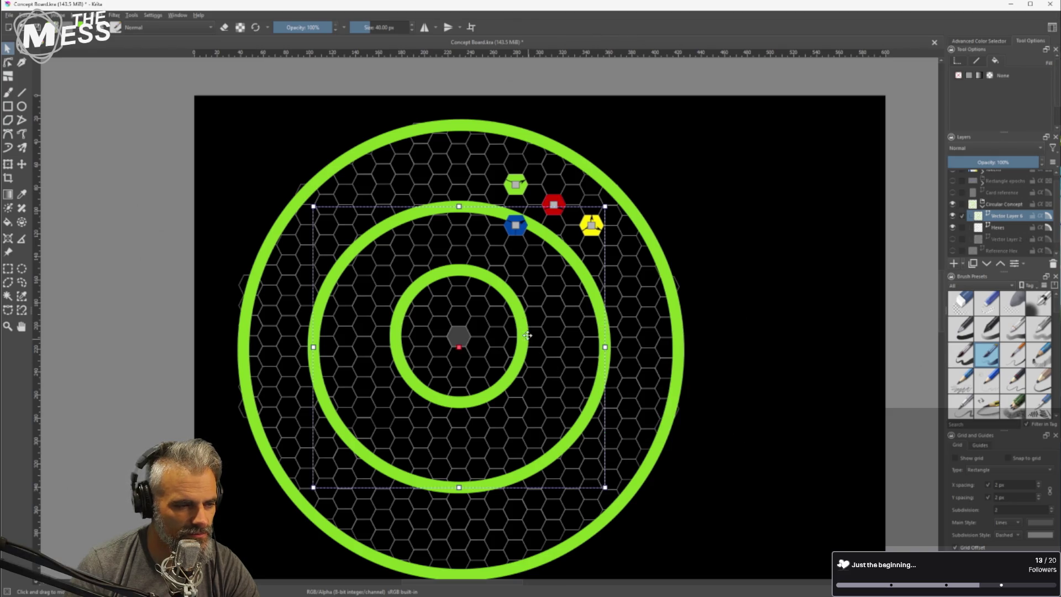
click(543, 321)
Nudge the inner green ring down and slightly right to centre it
click(523, 330)
key(Down)
key(Down)
key(Down)
key(Right)
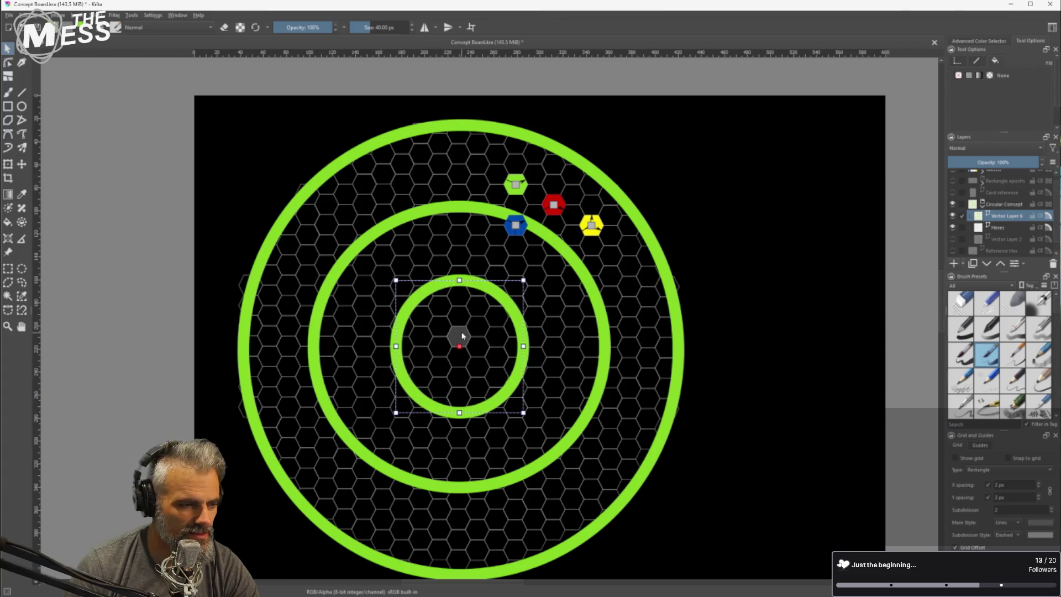
click(791, 232)
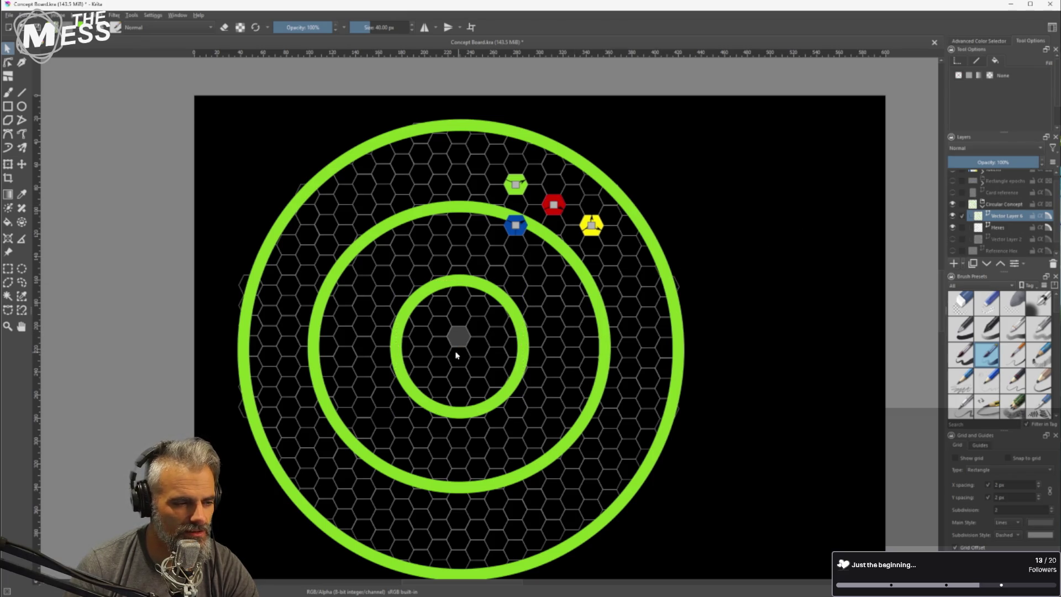
scroll(460, 343, up, 2)
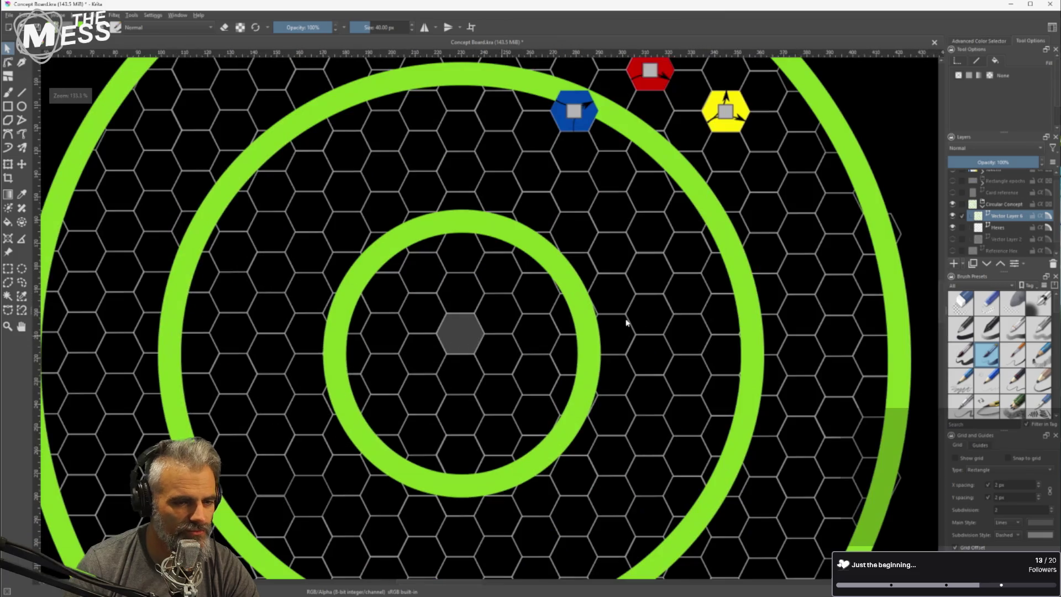
On the Hexes layer, give the hex below the grey centre hex a solid fill
scroll(985, 237, up, 1)
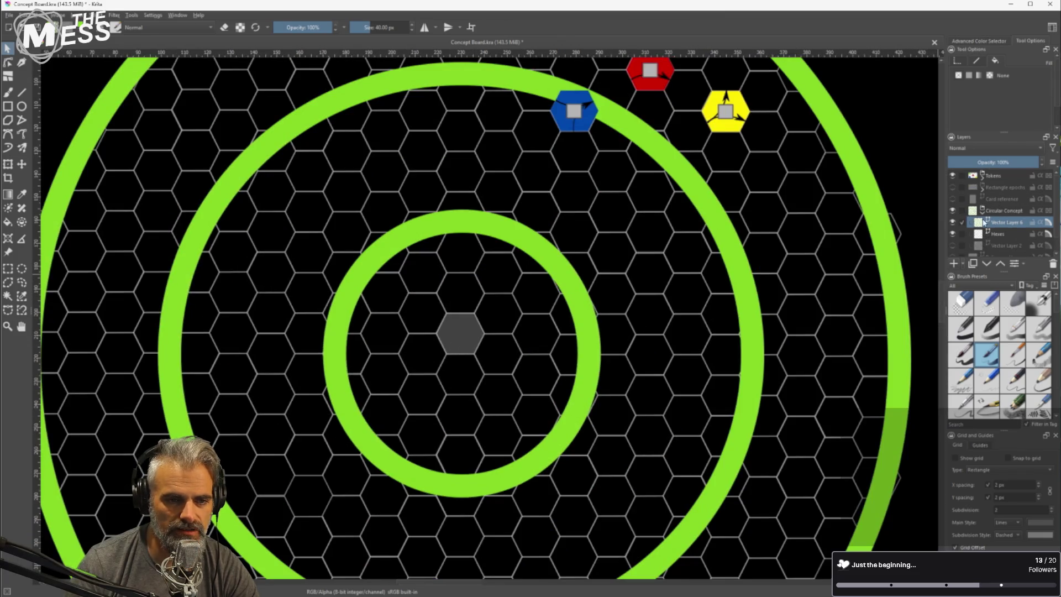
click(995, 234)
scroll(994, 234, down, 1)
click(459, 367)
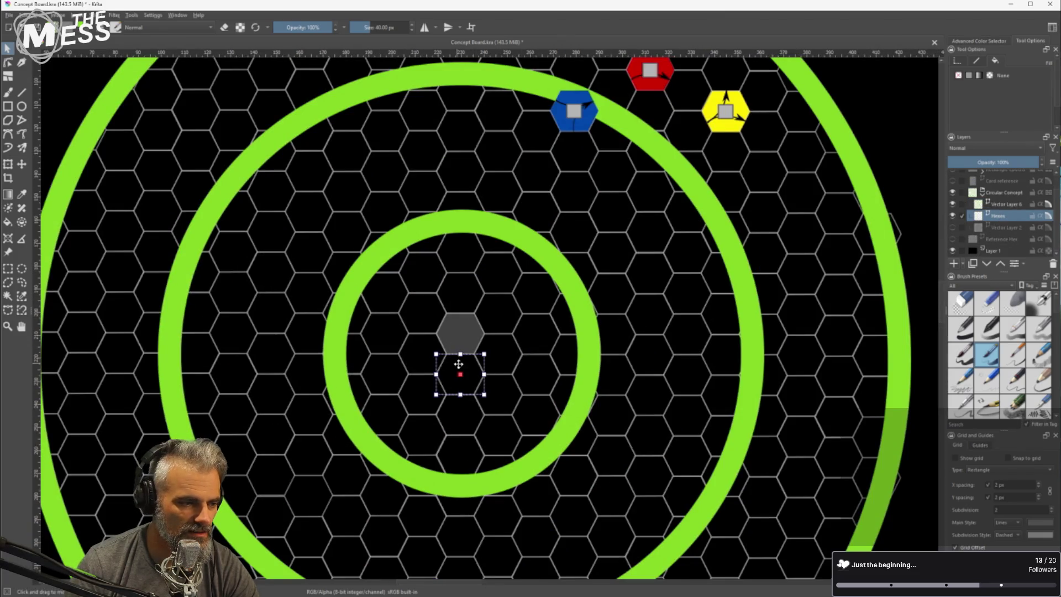
click(968, 76)
click(983, 87)
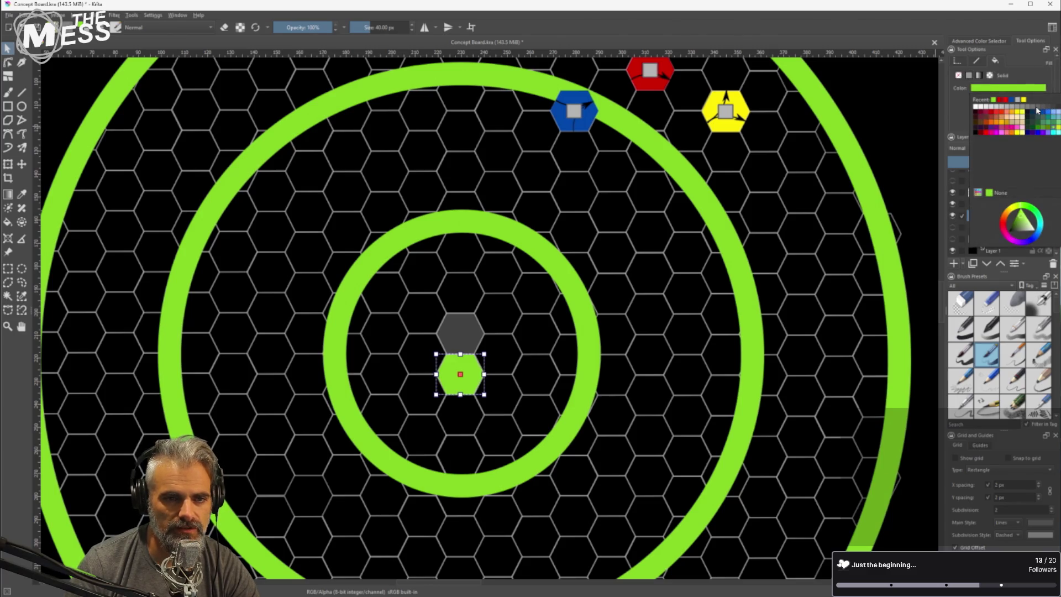
click(462, 333)
Set that hex's fill to a dark grey, stepping from light to darker grey
click(1008, 87)
click(1018, 100)
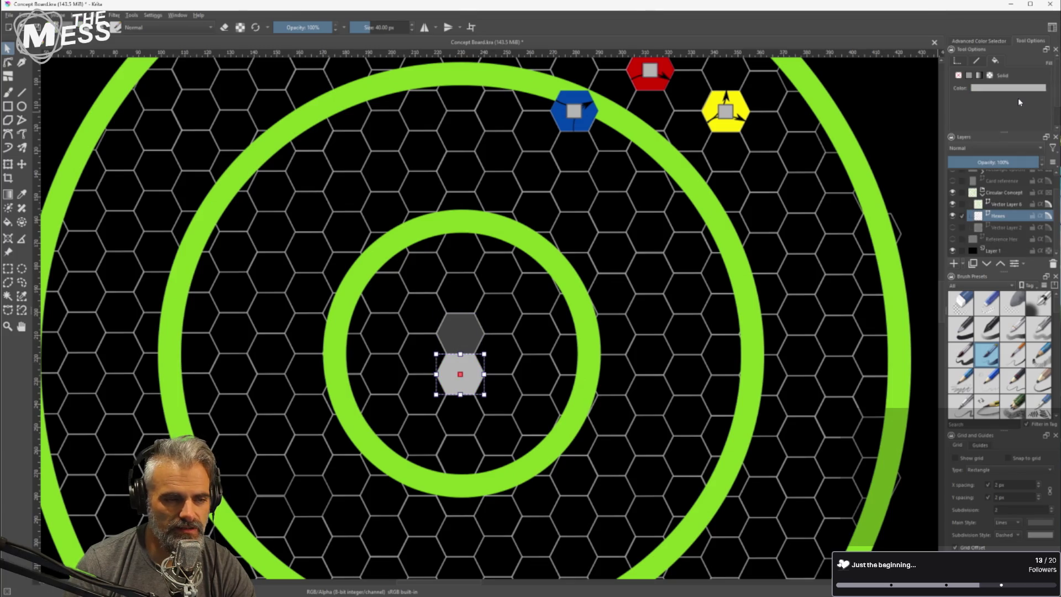
click(1019, 89)
click(1039, 111)
click(1036, 88)
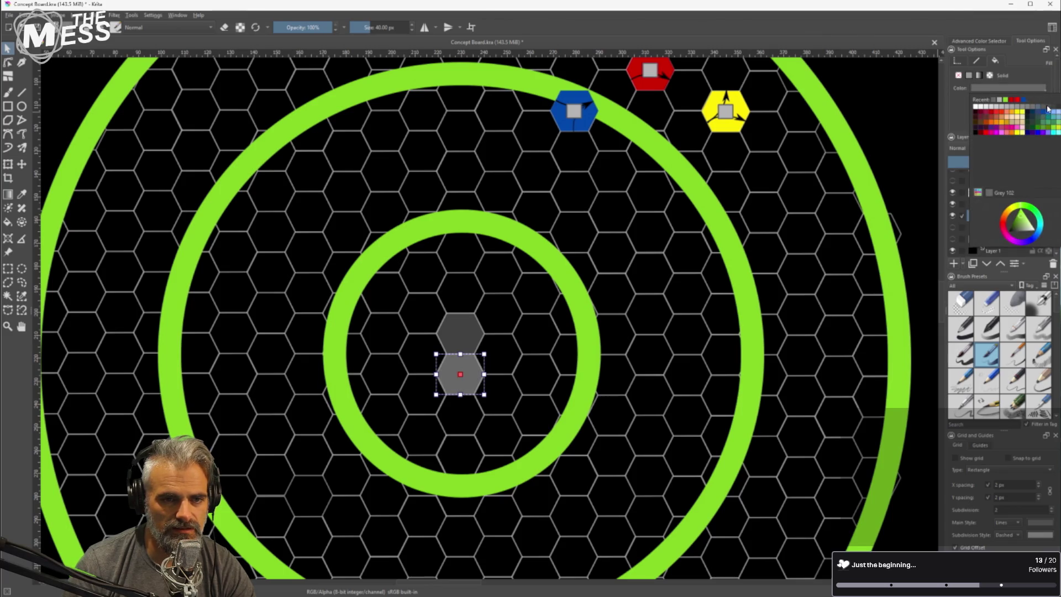
click(1049, 109)
Check neighbouring shapes and the lower grey hex's fill, leaving colours unchanged
click(791, 228)
scroll(791, 229, down, 1)
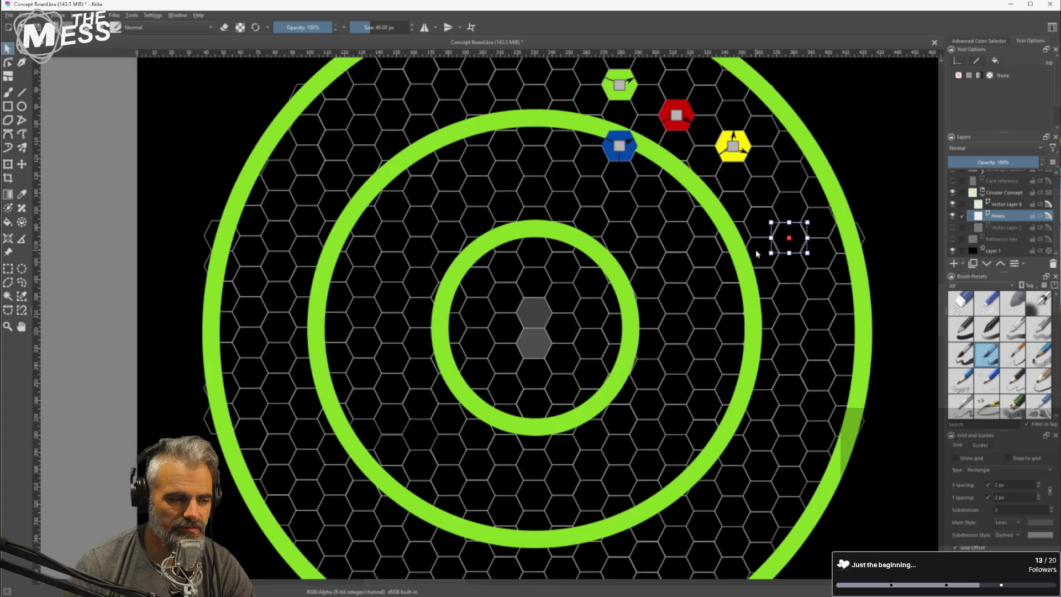
scroll(608, 288, up, 1)
click(526, 352)
click(1036, 89)
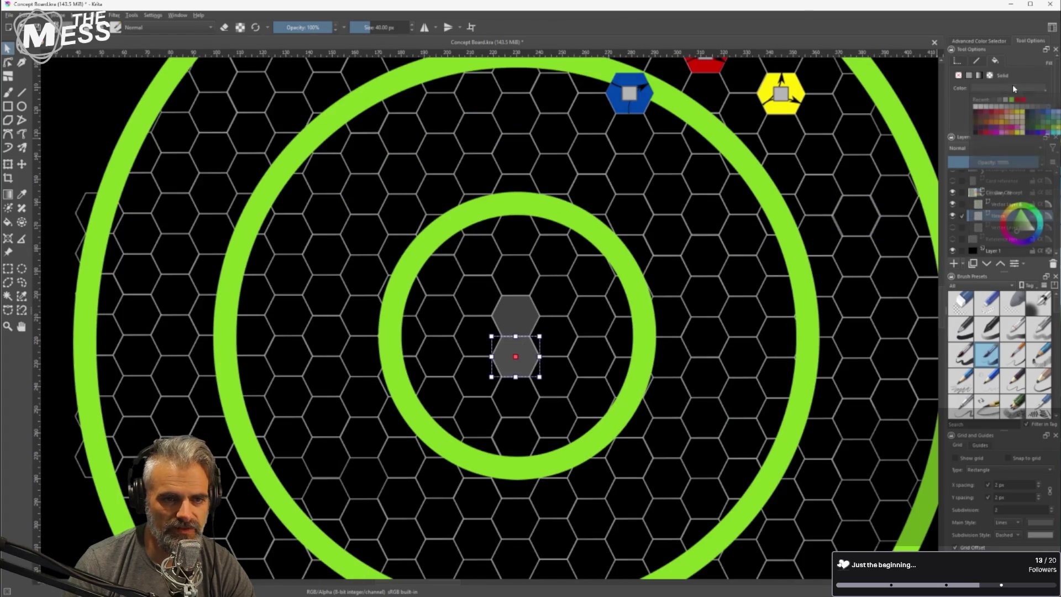
click(1052, 108)
click(709, 262)
scroll(709, 261, down, 4)
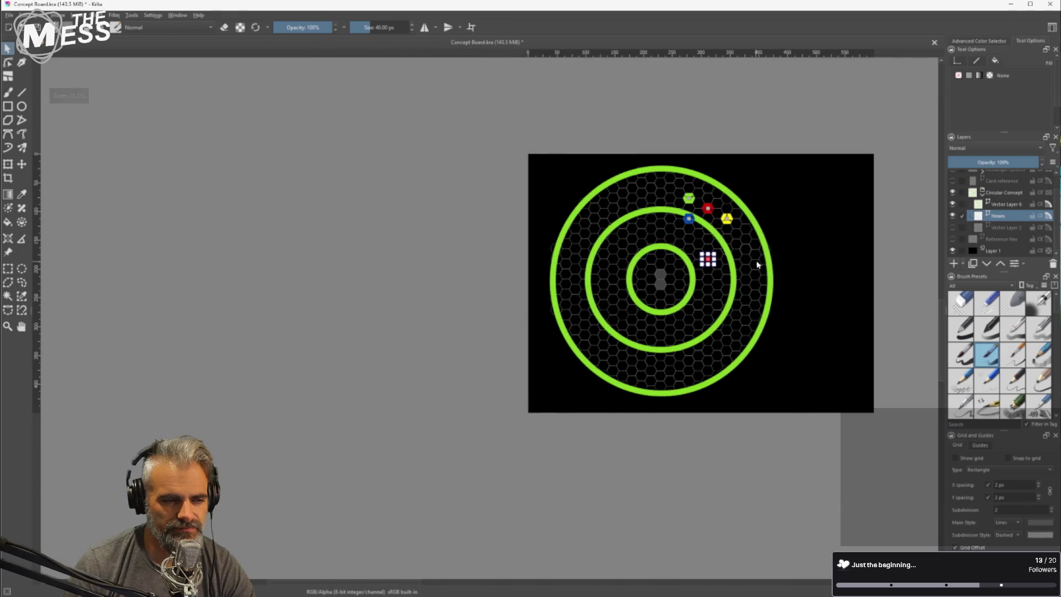
Lower the green rings layer, Vector Layer 6, to 25% opacity
scroll(764, 259, up, 1)
scroll(765, 259, up, 1)
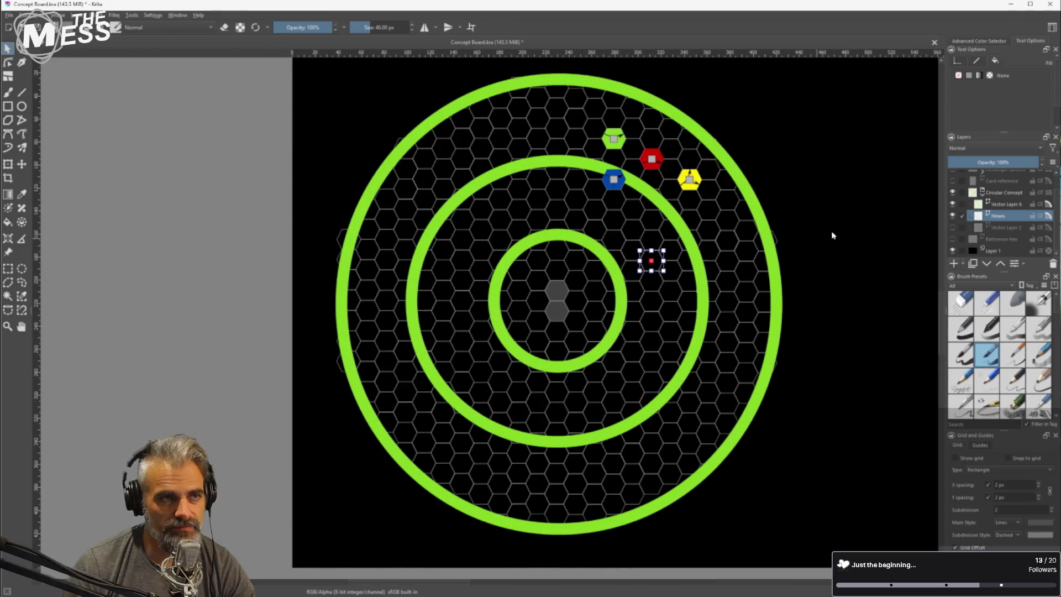
click(1015, 229)
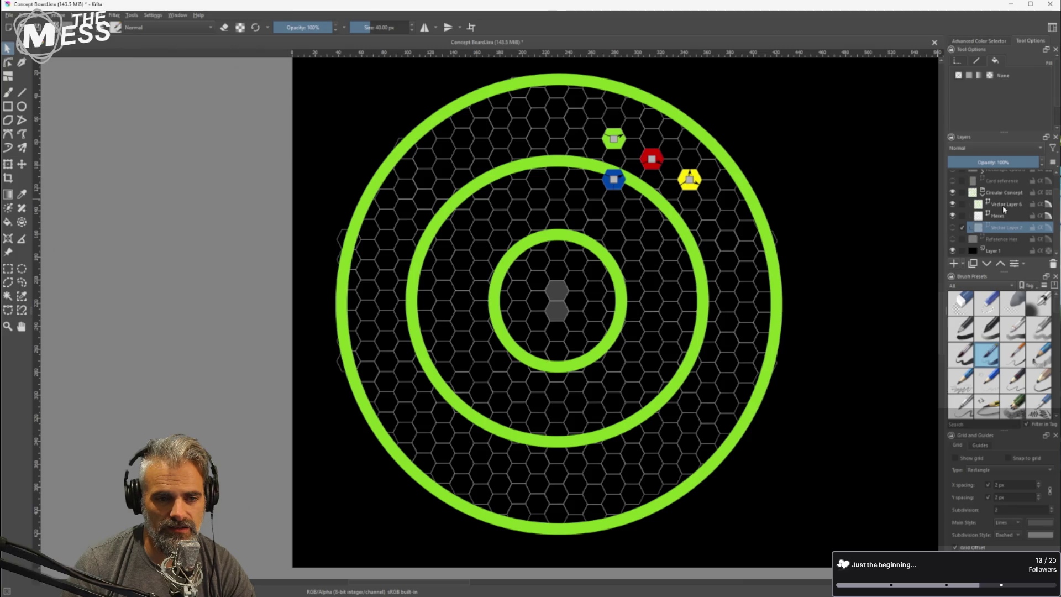
click(1004, 208)
click(954, 205)
click(955, 205)
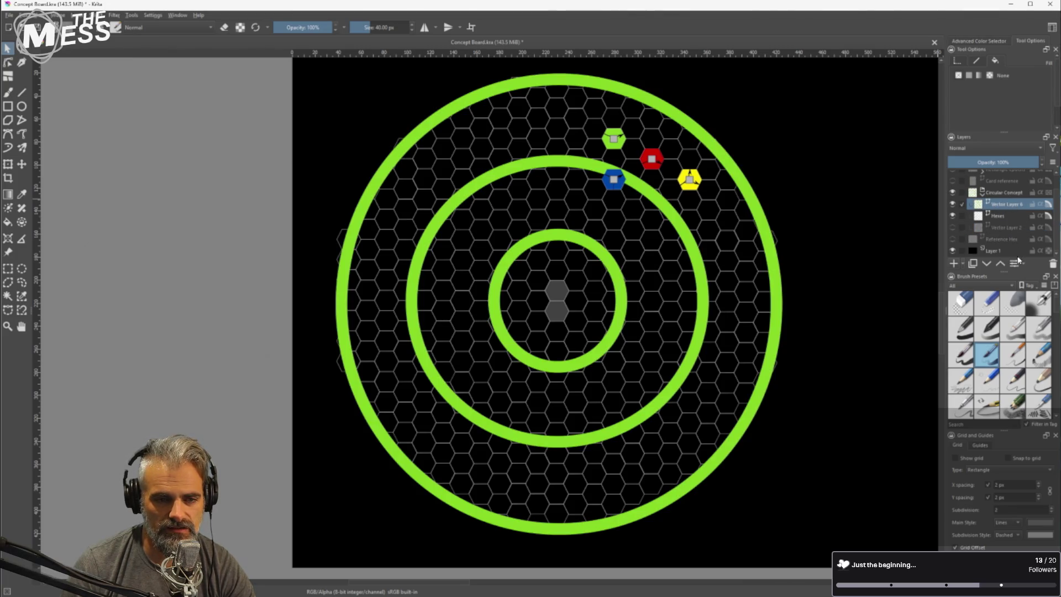
click(1014, 264)
drag(488, 271, 455, 273)
click(601, 354)
scroll(804, 309, down, 5)
scroll(822, 280, up, 3)
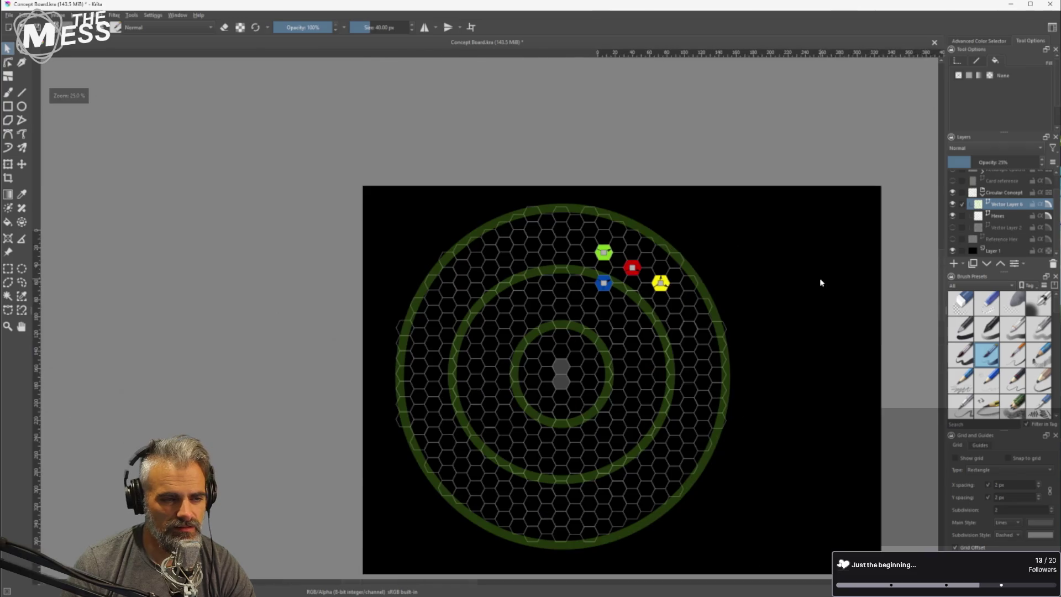
Remove the rings' mid-markers and reduce their stroke thickness to thin plain lines
drag(807, 280, 729, 269)
scroll(602, 293, up, 1)
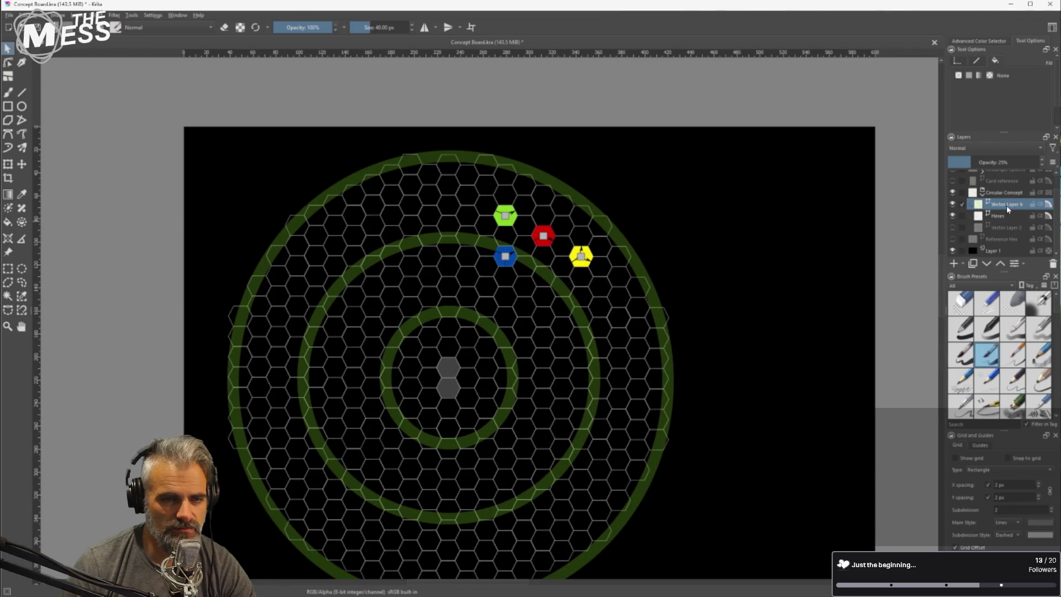
click(659, 303)
click(703, 317)
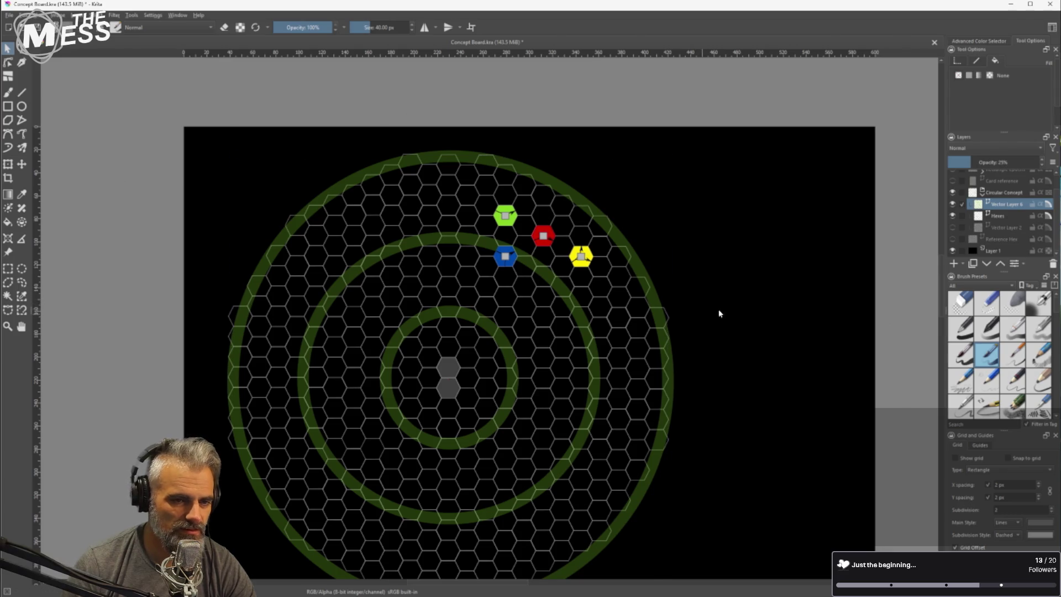
scroll(883, 271, down, 3)
scroll(890, 270, up, 1)
scroll(770, 202, up, 1)
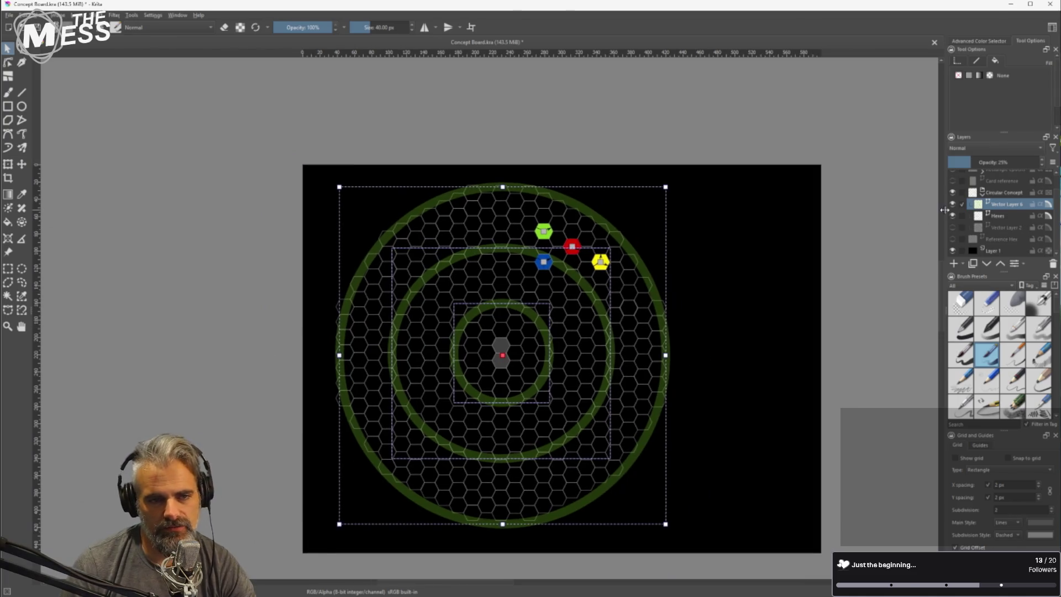
click(980, 59)
scroll(1011, 126, down, 5)
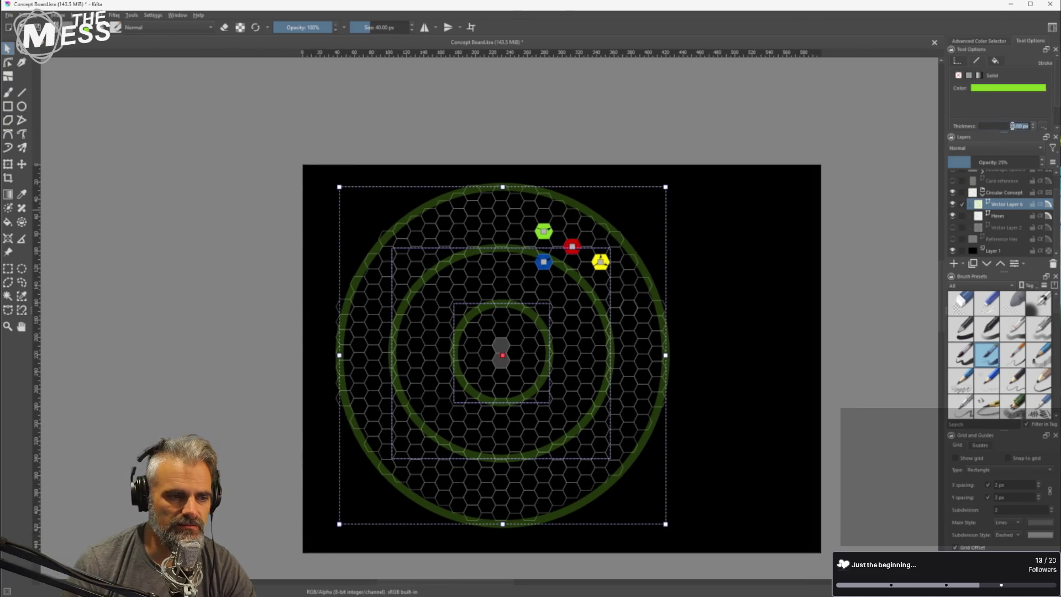
scroll(1001, 126, up, 1)
scroll(1024, 100, down, 17)
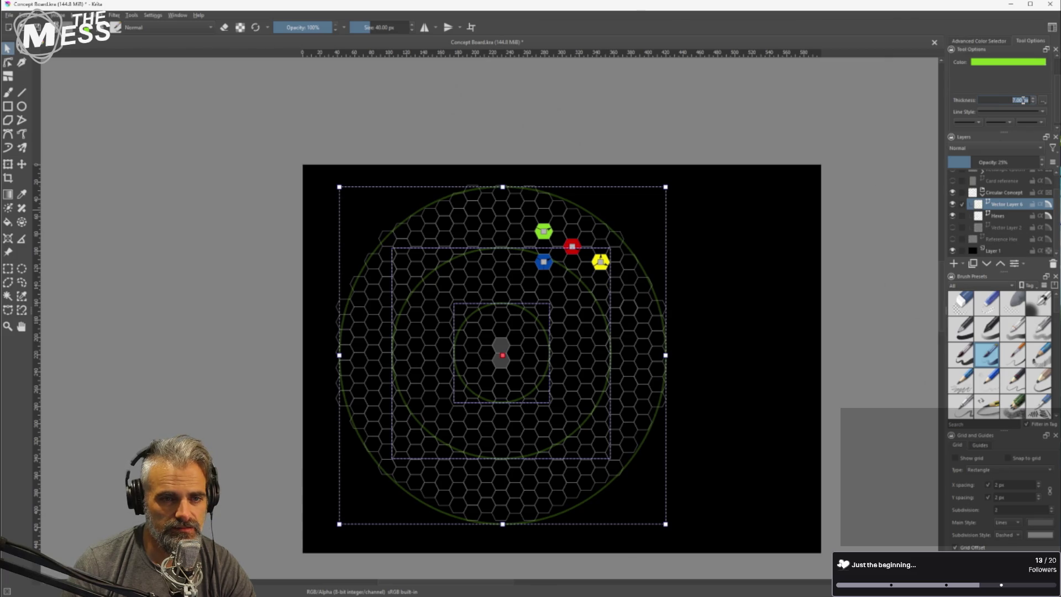
click(721, 299)
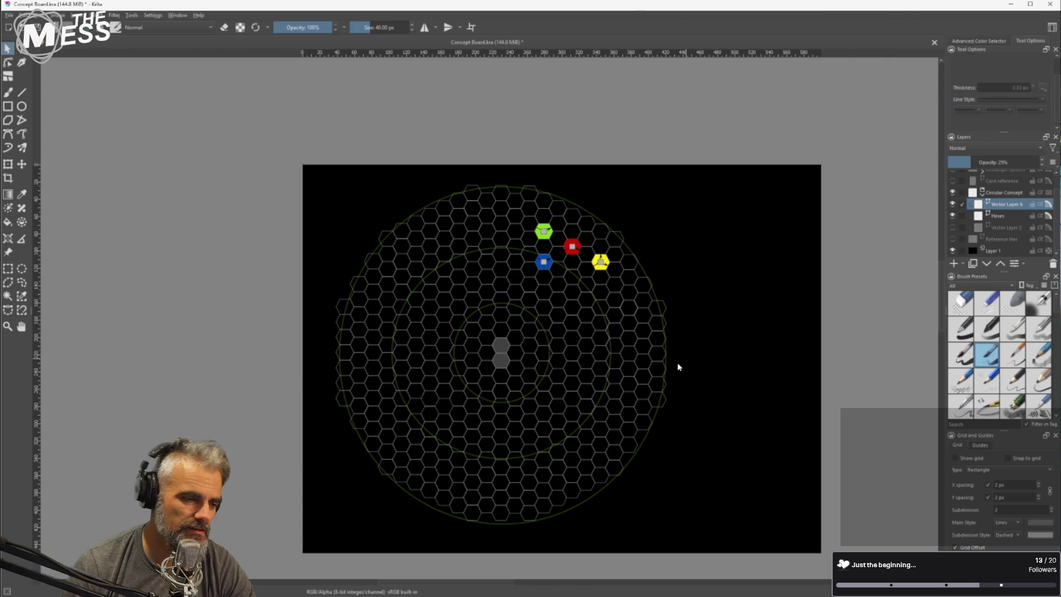
Save the concept board with Ctrl+S
scroll(681, 366, up, 3)
mouse_move(613, 327)
mouse_down()
mouse_move(767, 286)
mouse_move(635, 326)
mouse_up()
scroll(767, 286, down, 3)
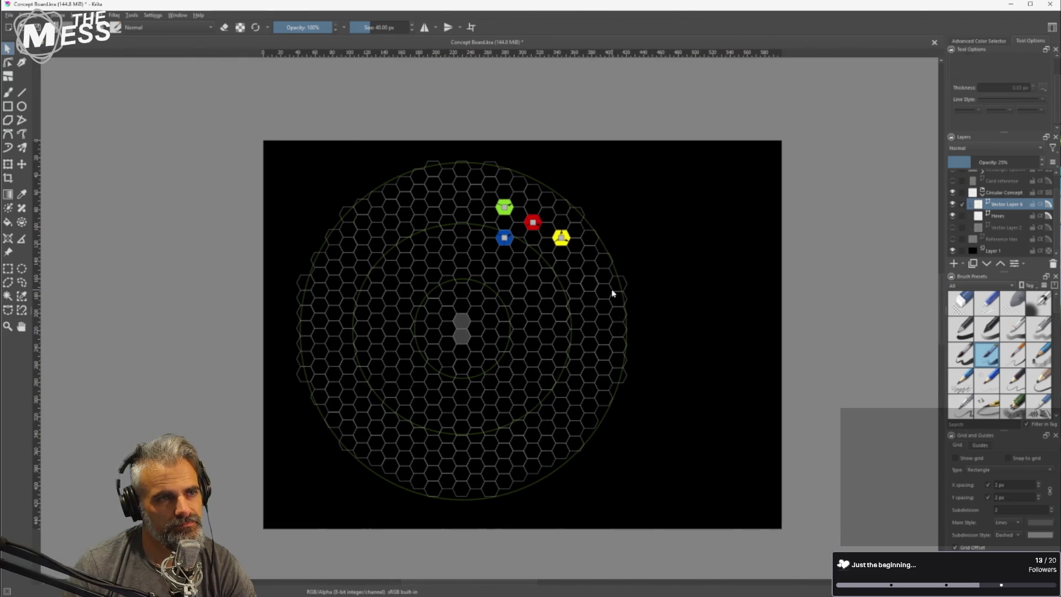
key(ctrl+s)
mouse_move(755, 593)
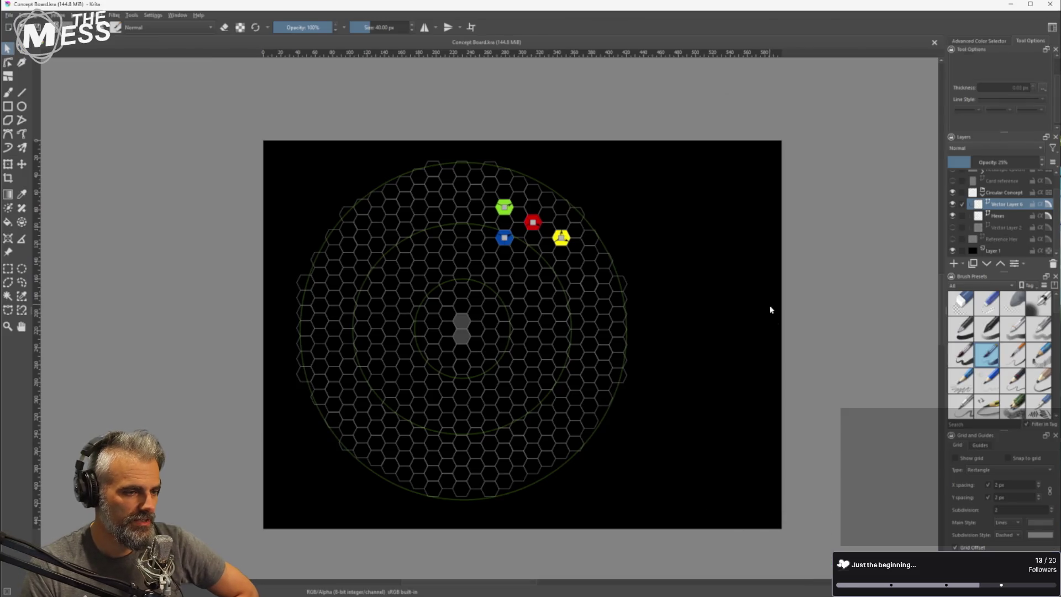
Select a green ring arc to check its faded, thin stroke
scroll(452, 179, up, 5)
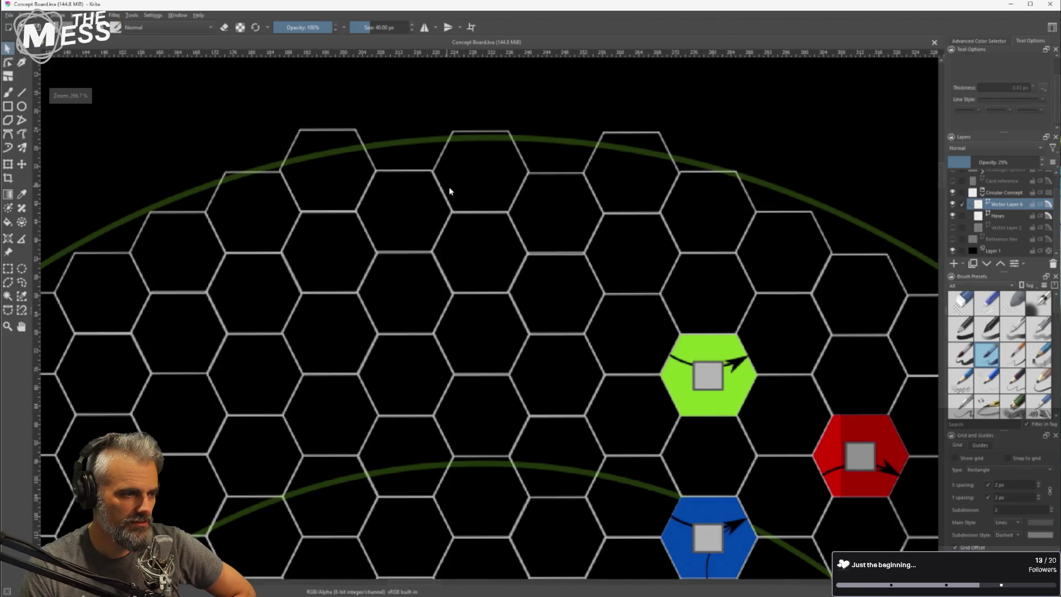
scroll(293, 204, up, 3)
click(374, 183)
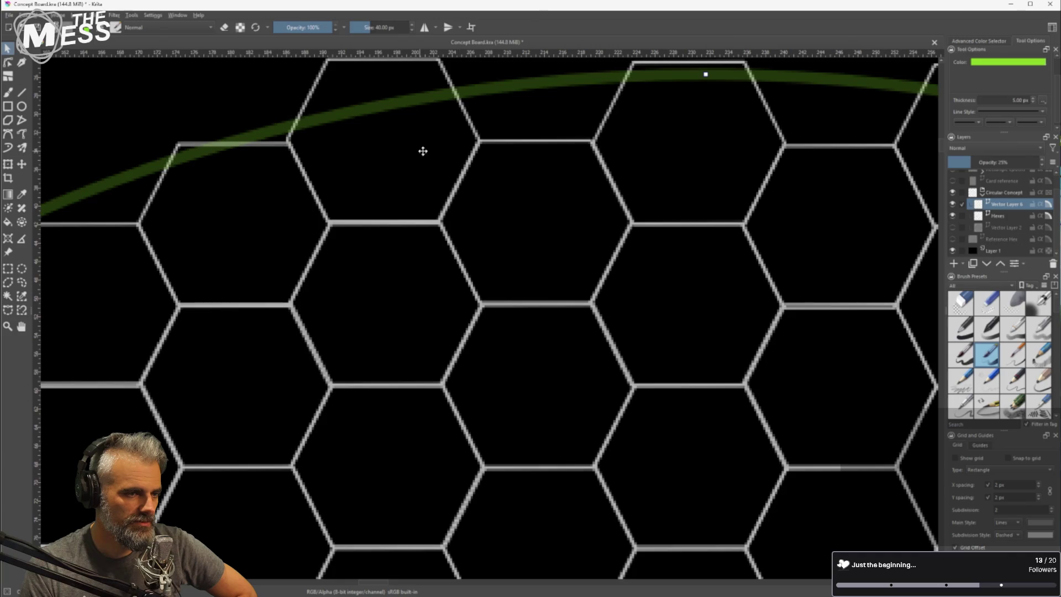
scroll(658, 492, down, 10)
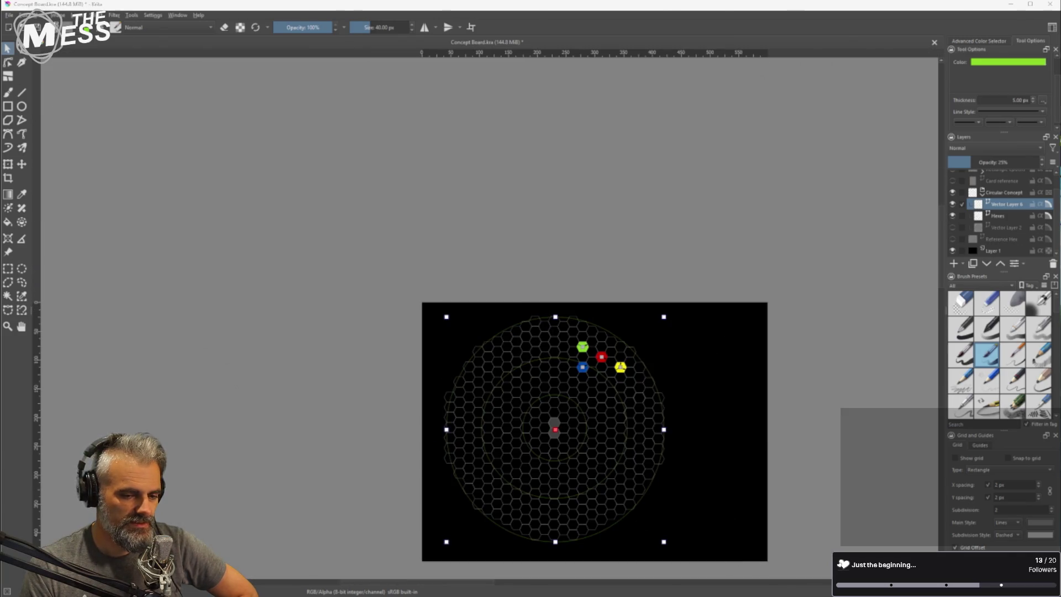
key(alt+Tab)
Move the blue pawn up to the board's top edge
scroll(699, 318, up, 5)
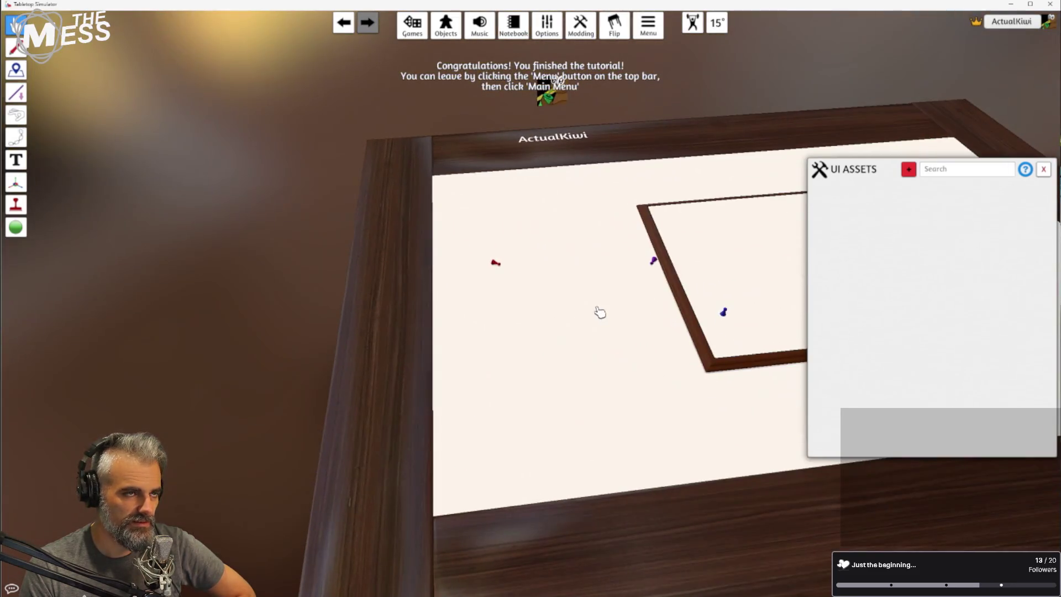
scroll(599, 313, down, 5)
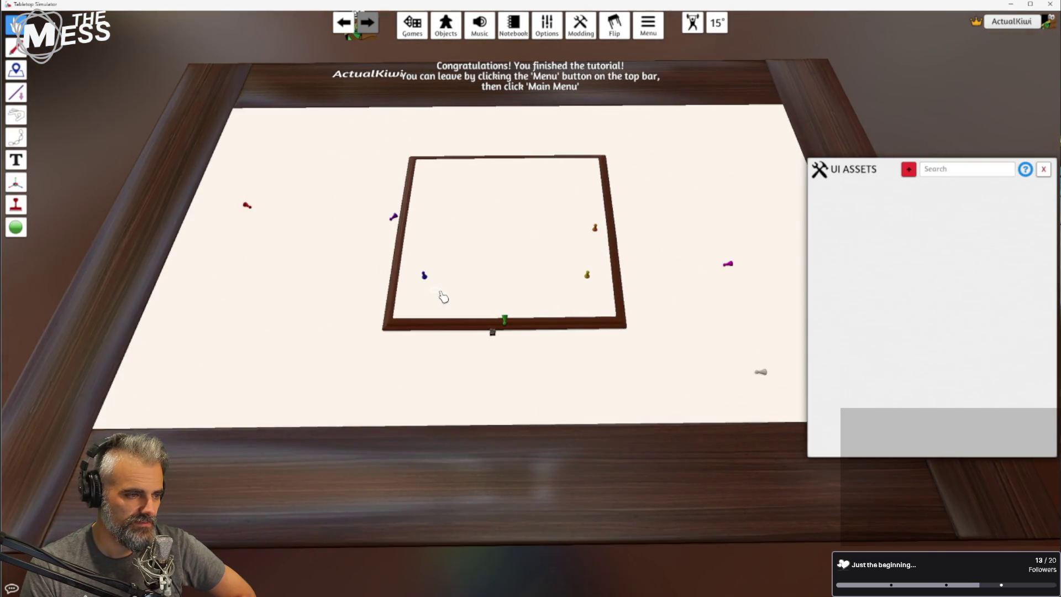
mouse_move(421, 277)
mouse_down()
mouse_move(498, 272)
mouse_move(447, 216)
mouse_up()
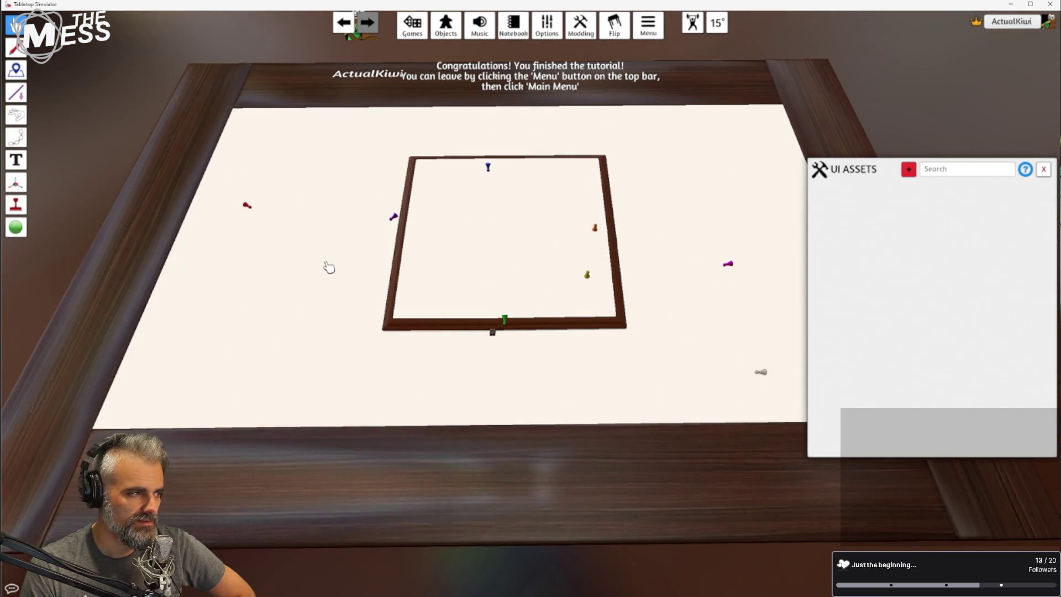
With the Draw tool, scribble white lines along the board's lower-left edge and across the table
mouse_move(17, 191)
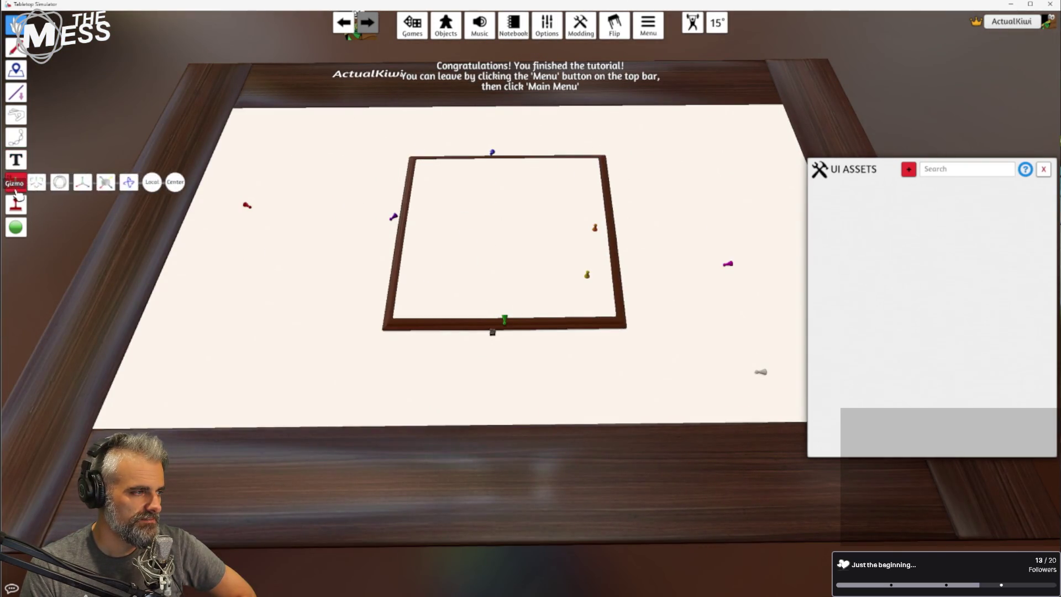
mouse_move(19, 100)
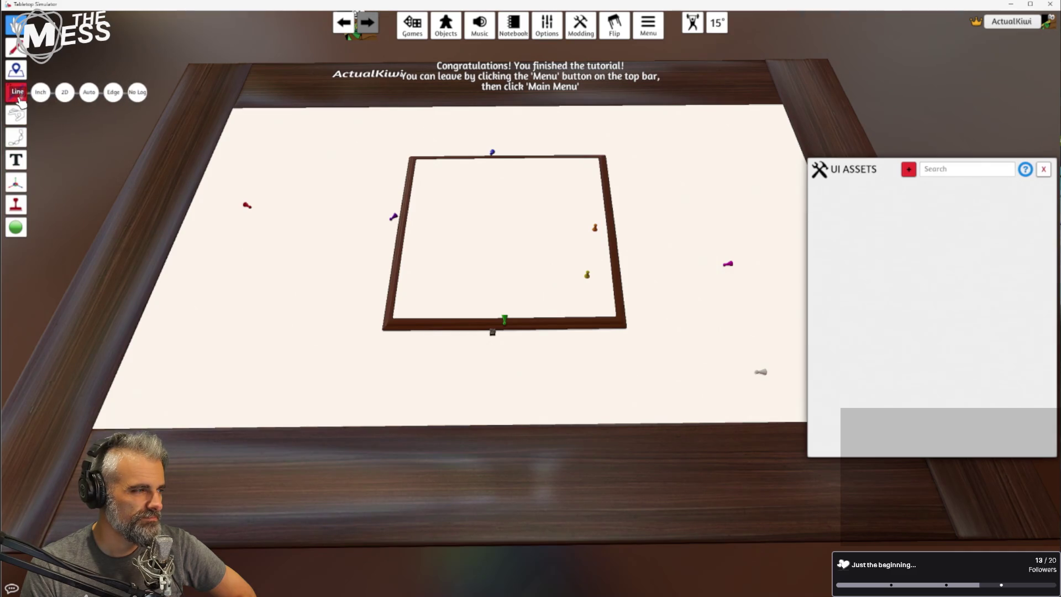
click(17, 48)
drag(448, 285, 408, 341)
mouse_move(563, 365)
mouse_down()
mouse_move(696, 239)
mouse_move(622, 95)
mouse_move(232, 113)
mouse_move(369, 44)
mouse_move(458, 313)
mouse_up()
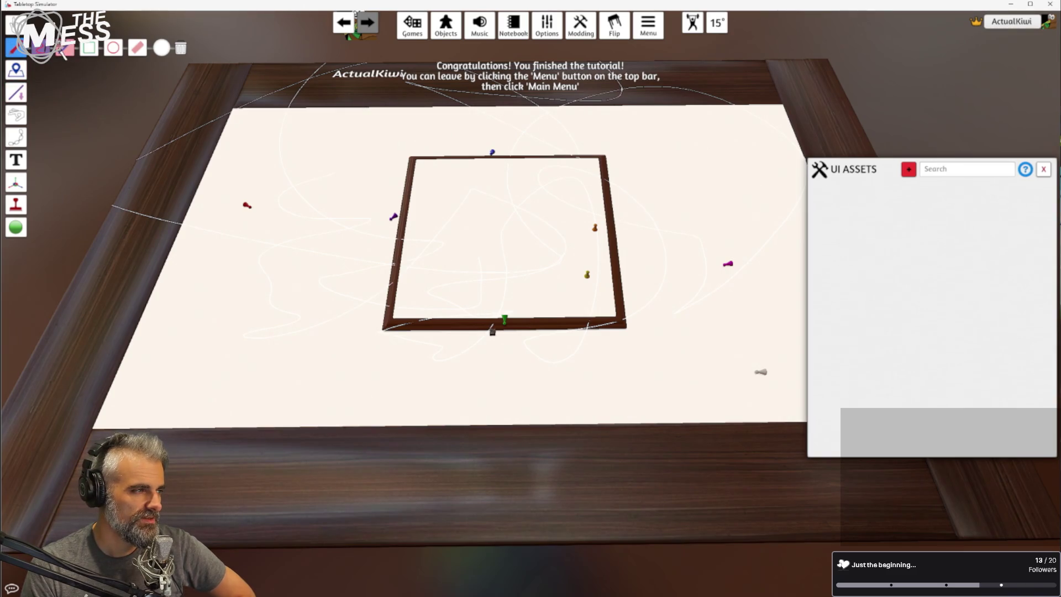
Use the Flick tool to move the red pawn and fling the orange and yellow pawns off the table
click(88, 48)
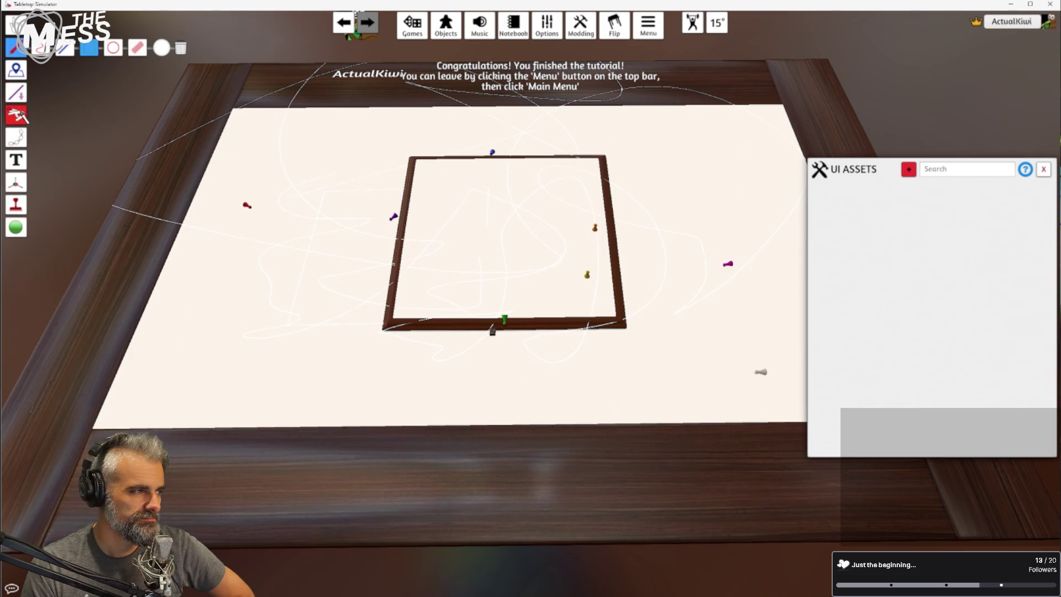
click(20, 115)
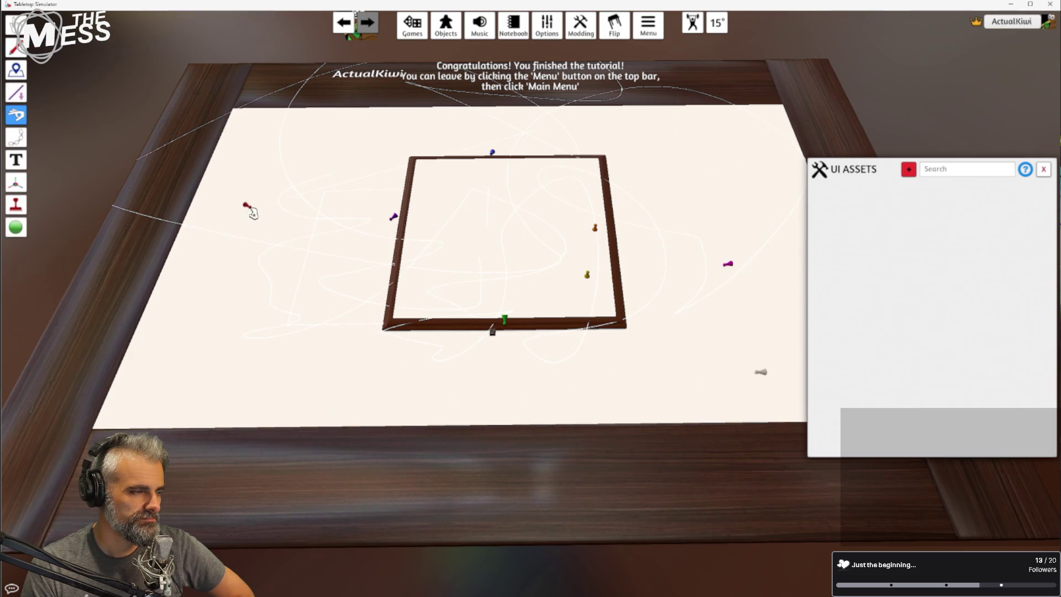
mouse_move(249, 206)
mouse_down()
mouse_move(252, 178)
mouse_move(223, 365)
mouse_up()
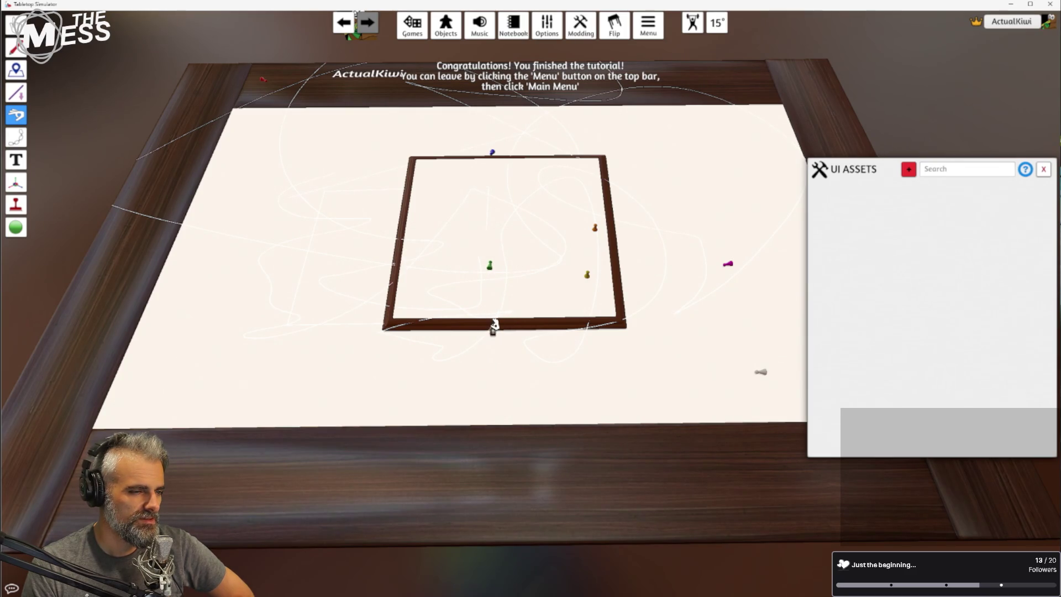
mouse_move(493, 330)
mouse_down()
mouse_move(509, 412)
mouse_move(491, 522)
mouse_up()
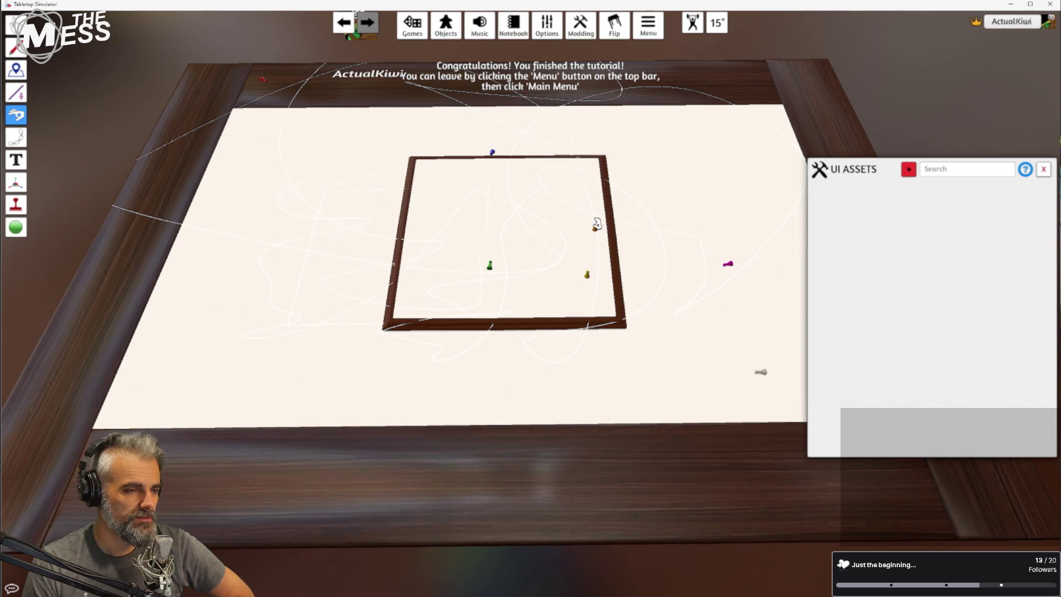
drag(595, 226, 613, 466)
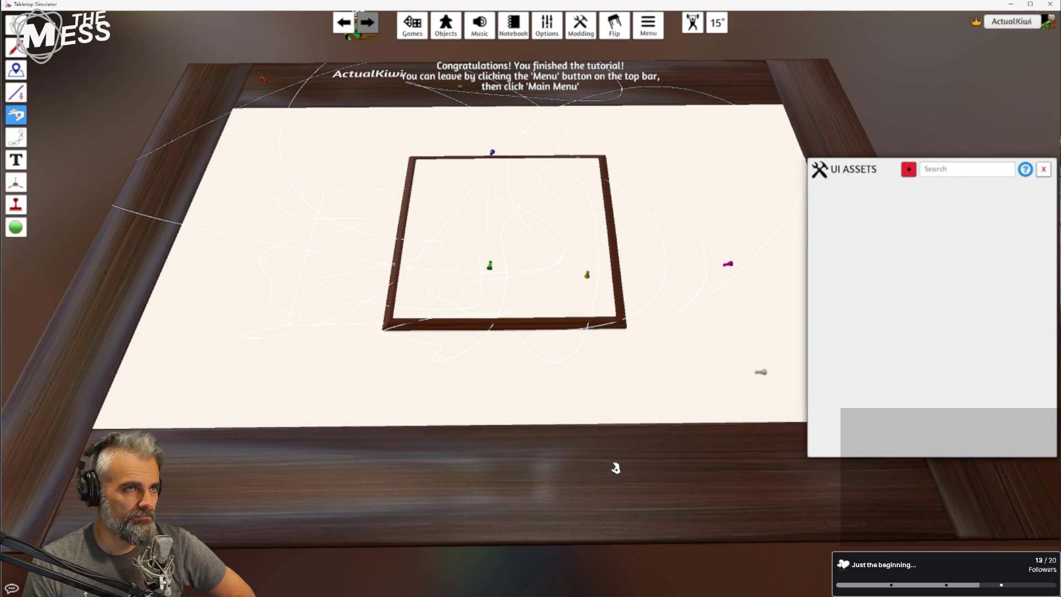
drag(587, 275, 642, 580)
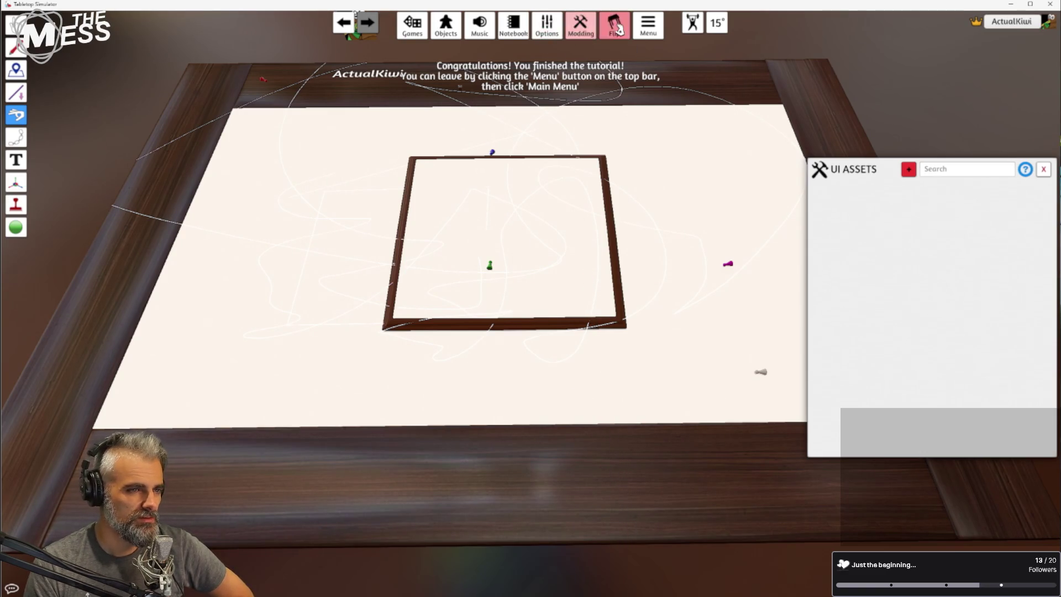
Flip the table, confirm with Yes, then request another flip
click(615, 27)
click(478, 309)
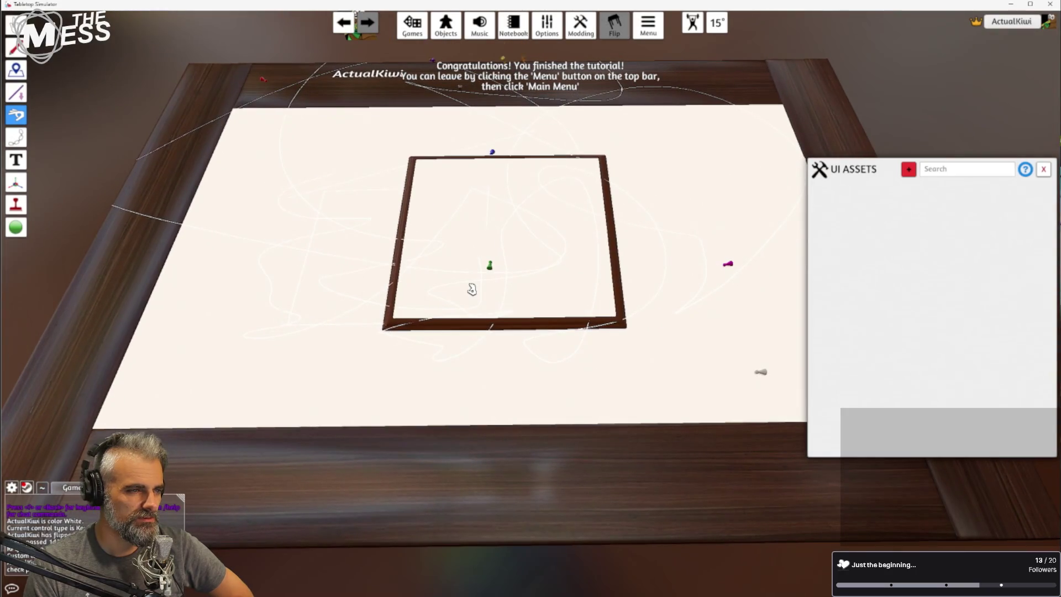
click(615, 25)
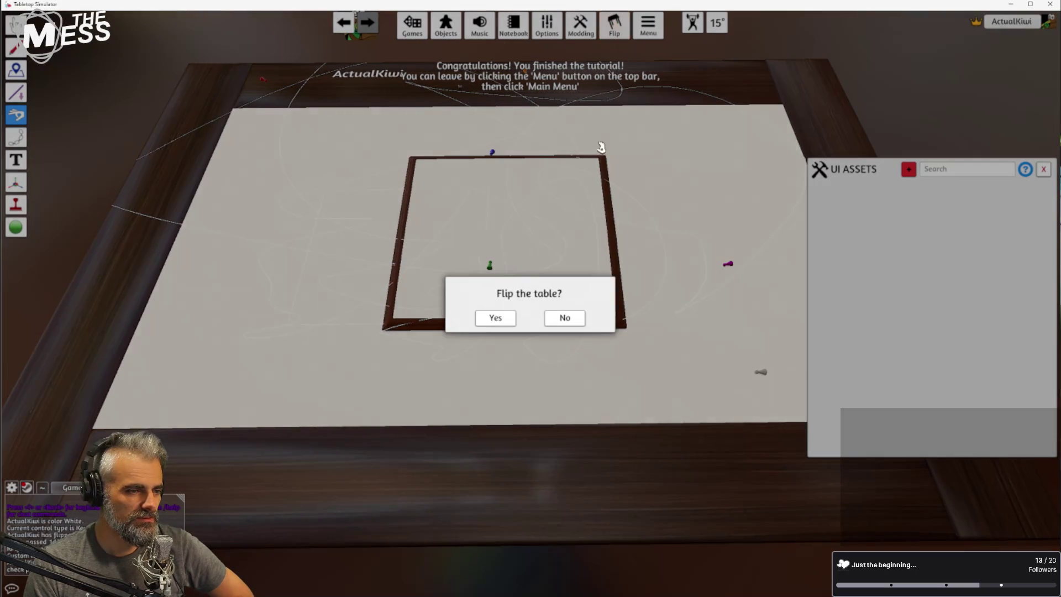
Confirm the table flip and open the Games library with Classic, DLC, Workshop and Save & Load
click(495, 318)
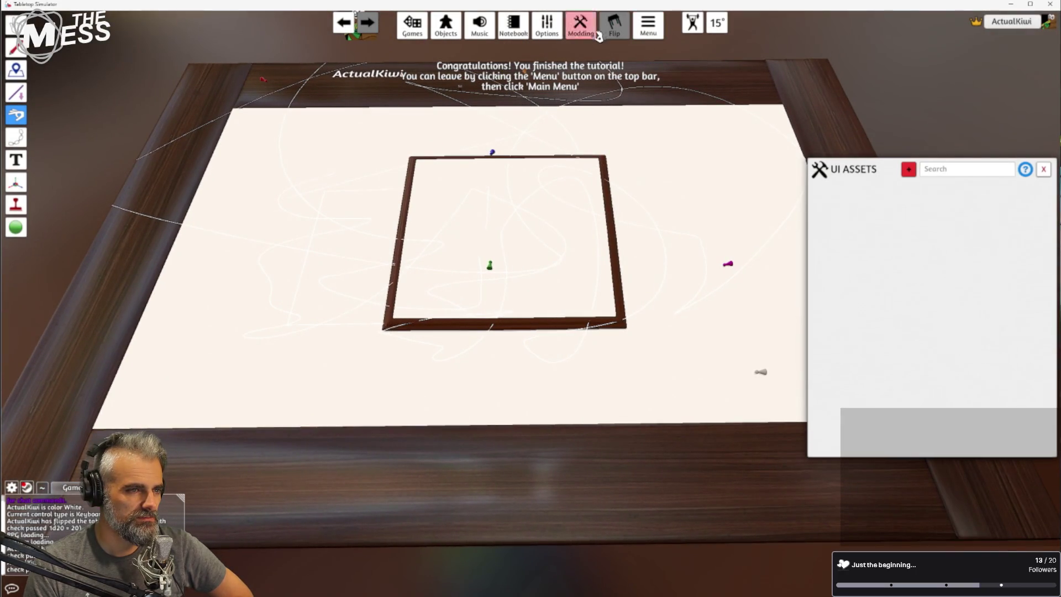
click(545, 26)
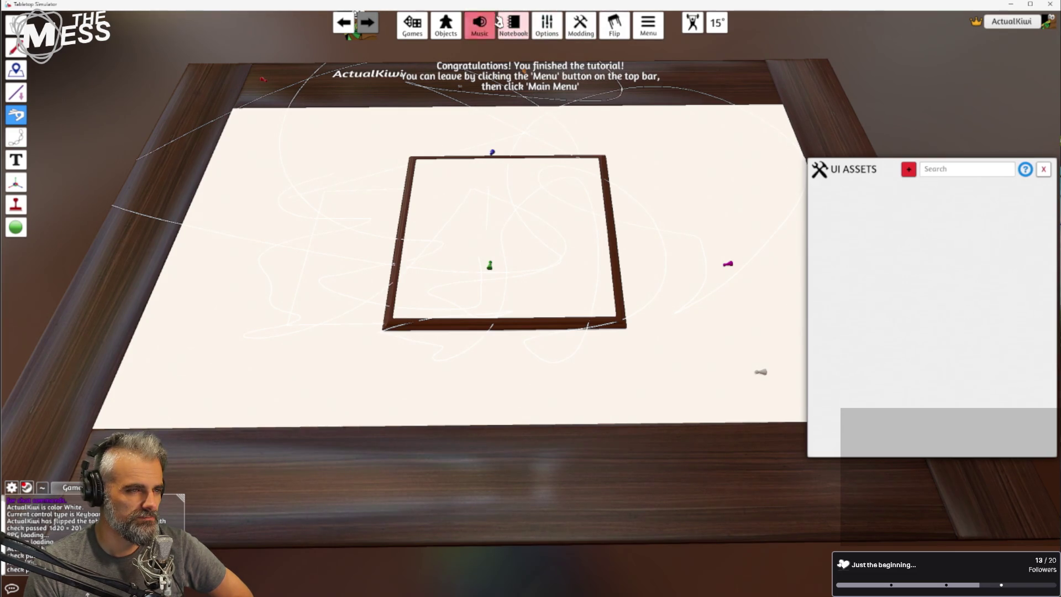
click(412, 28)
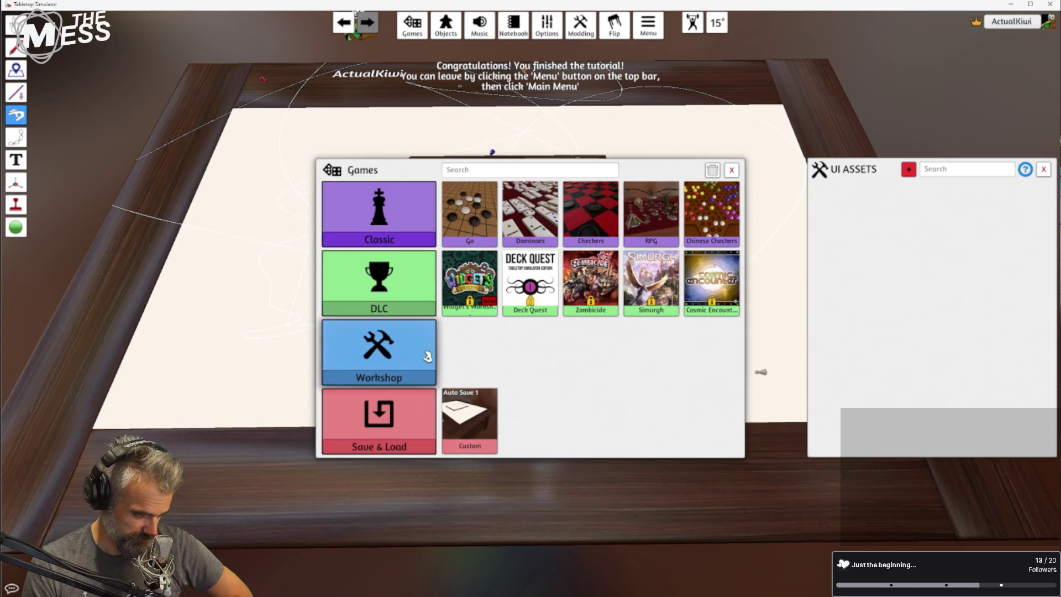
Look at Workshop, then browse the DLC category and open the locked Zombicide tile's store page
click(396, 344)
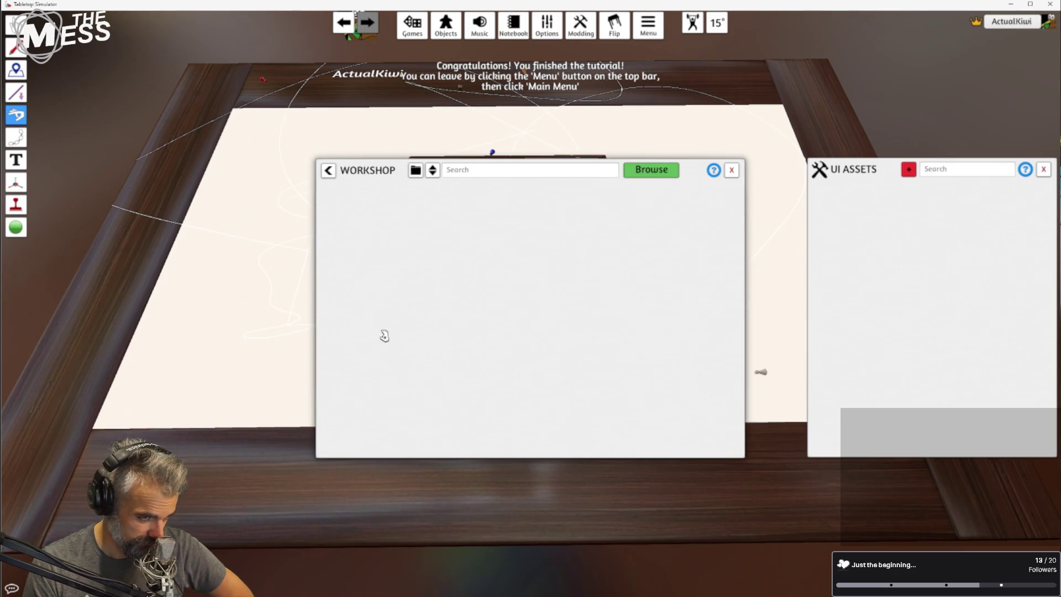
click(329, 171)
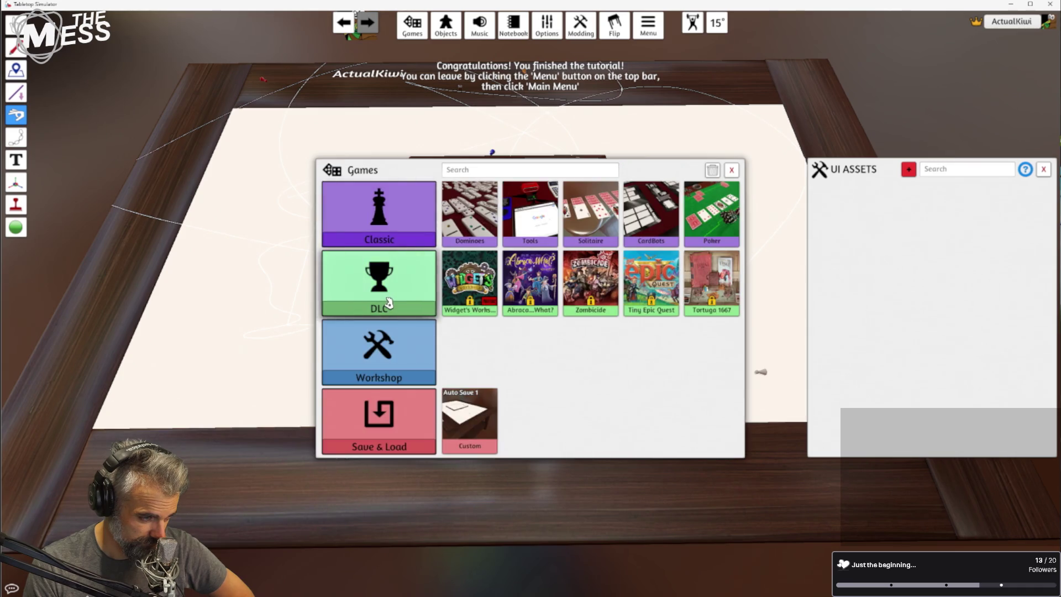
click(387, 298)
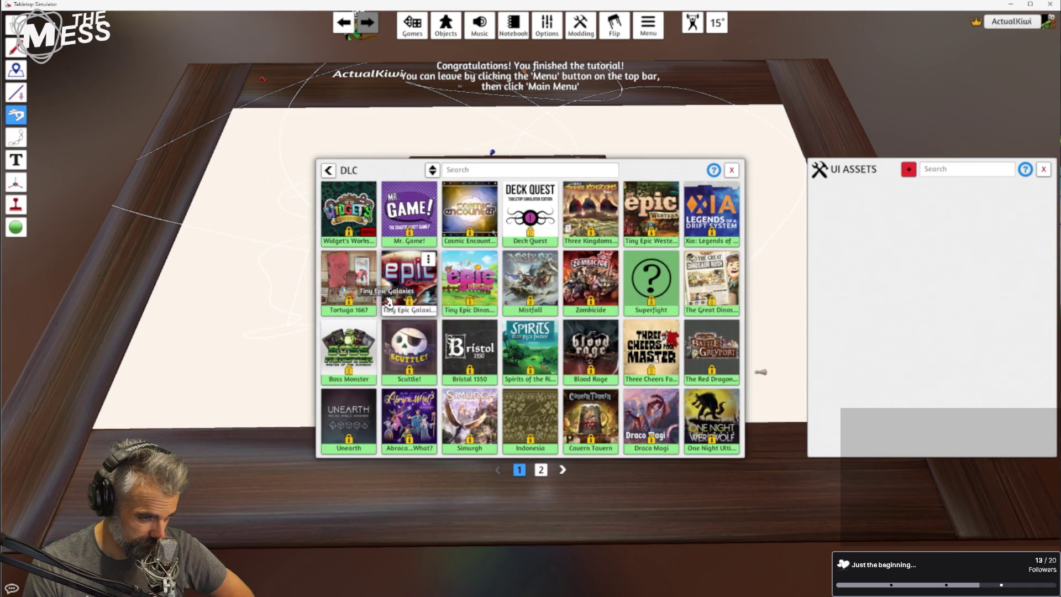
click(566, 171)
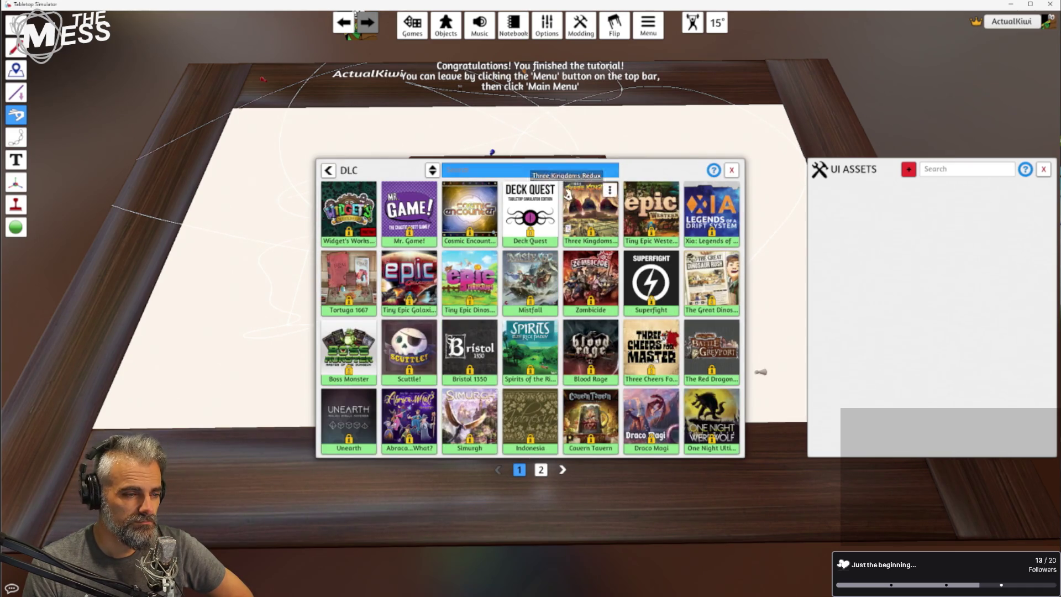
scroll(555, 237, down, 1)
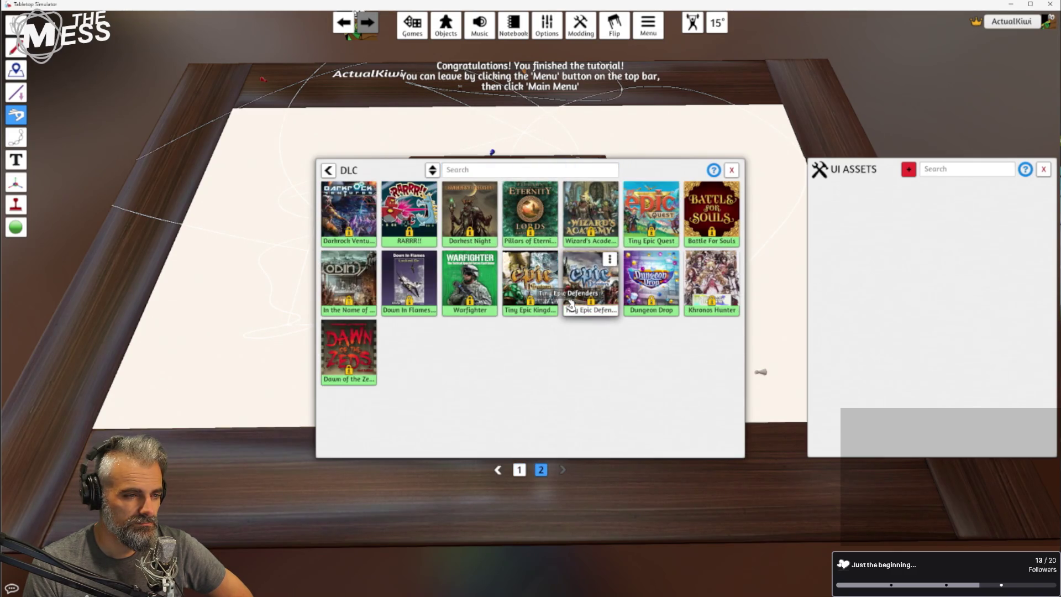
scroll(571, 301, up, 1)
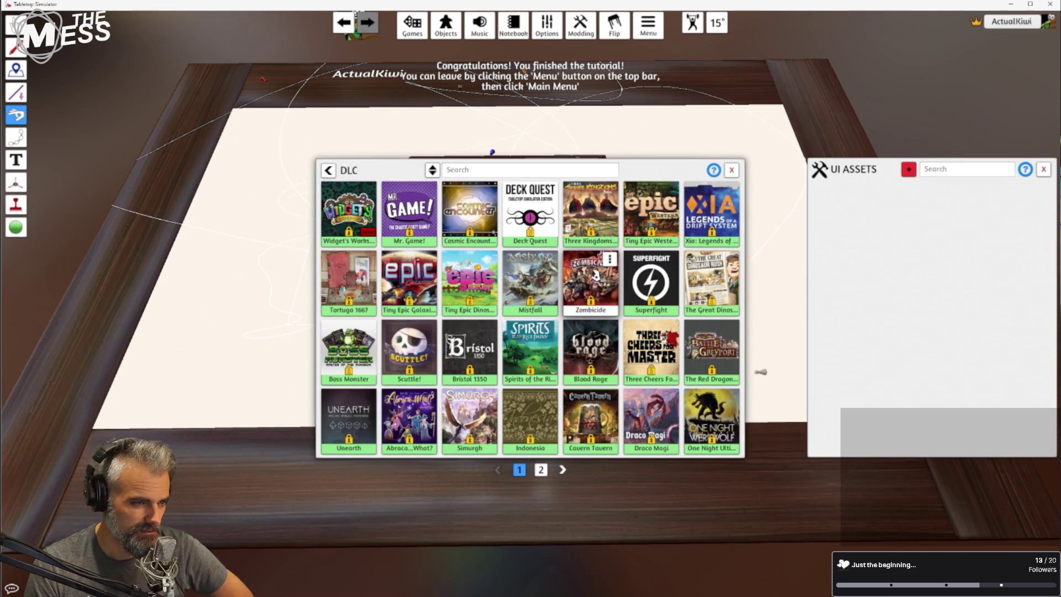
click(593, 280)
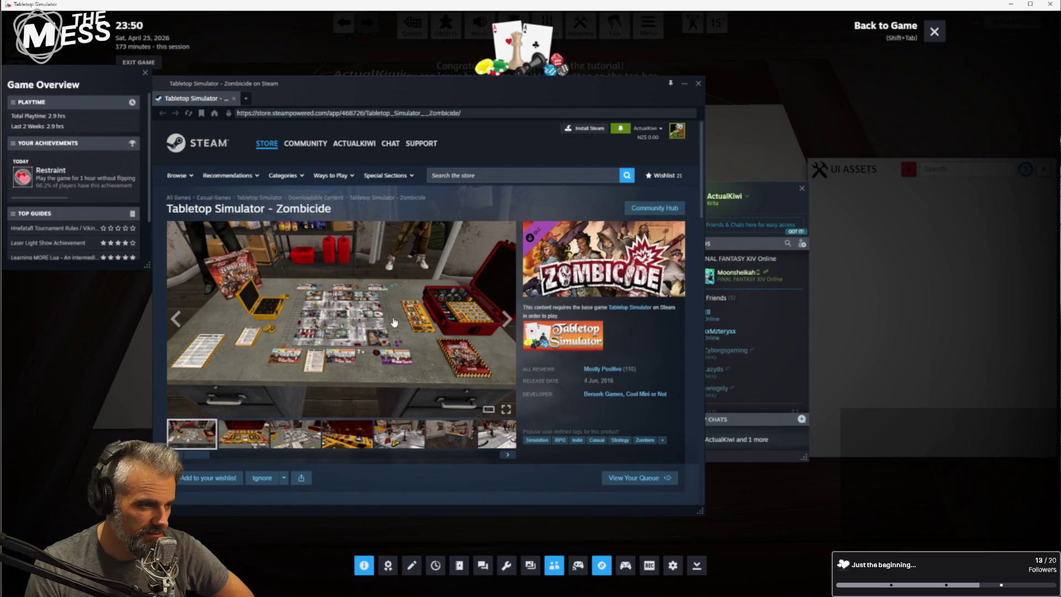
Scroll through the Zombicide store page and its description
scroll(394, 322, down, 3)
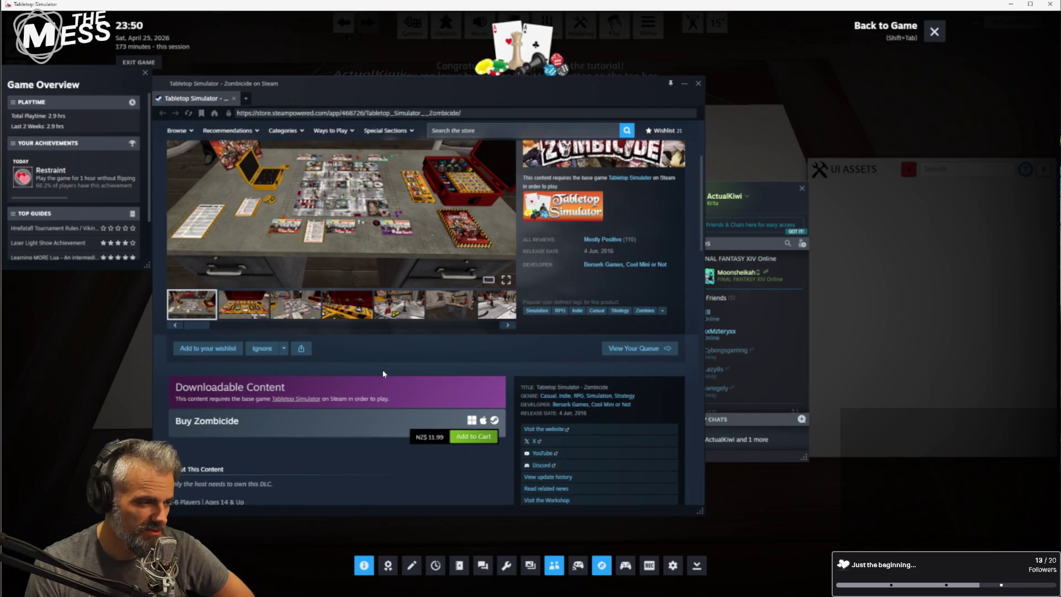
scroll(384, 374, down, 3)
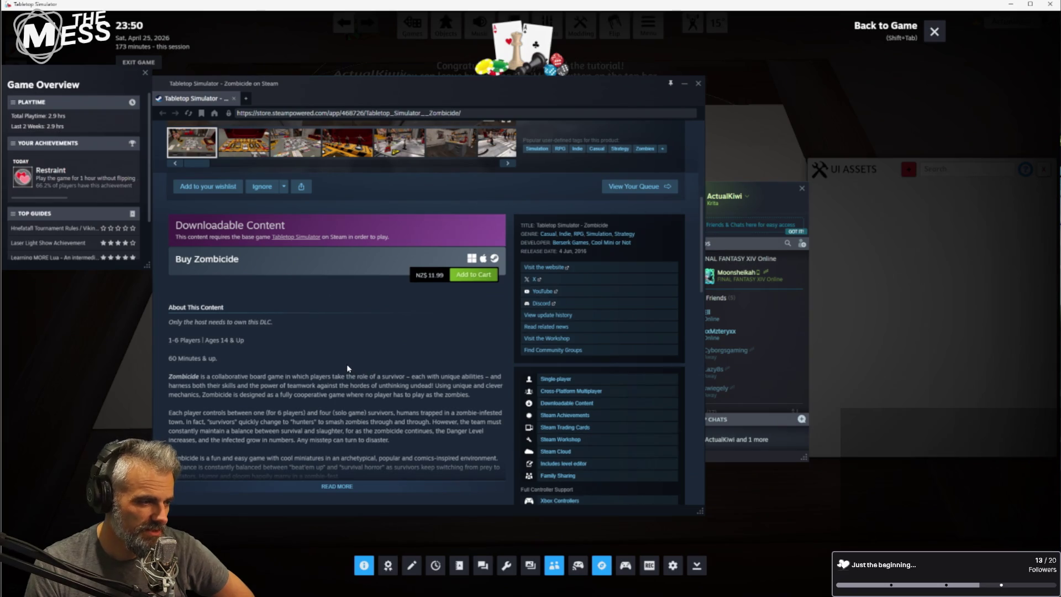
scroll(349, 368, down, 1)
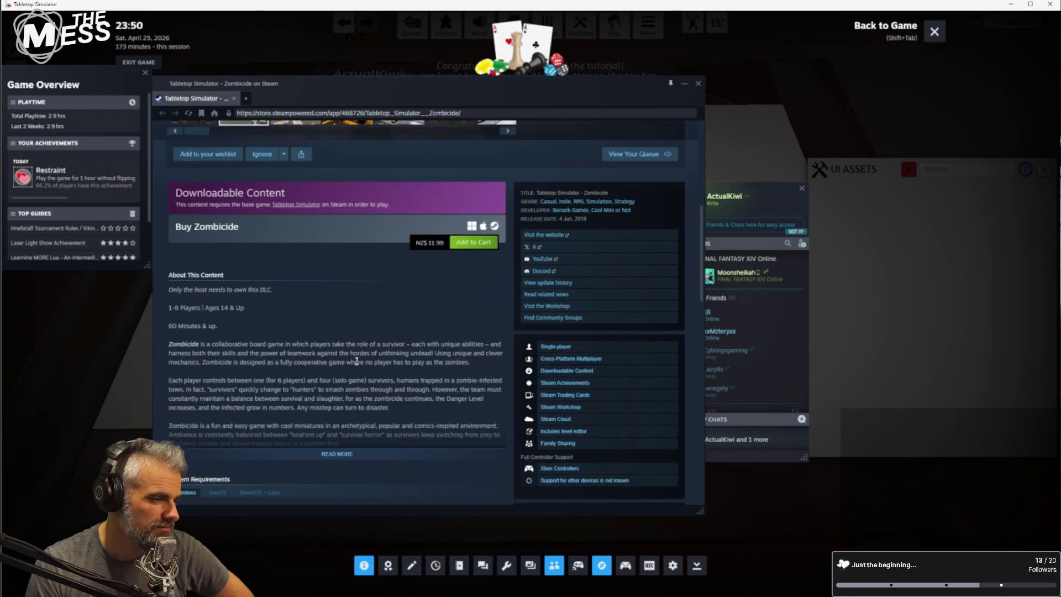
scroll(364, 362, down, 2)
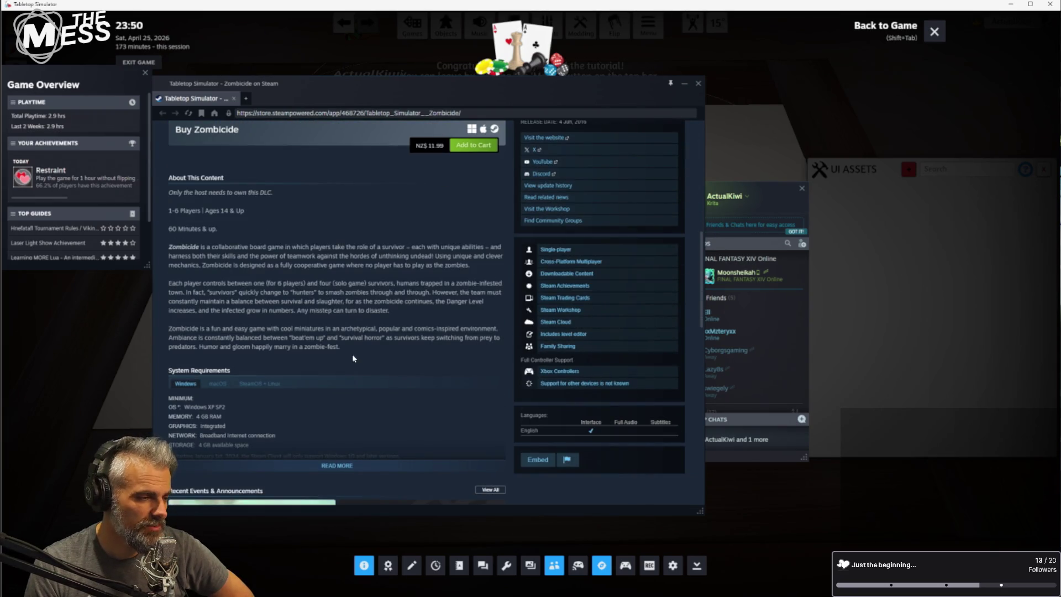
scroll(347, 346, down, 5)
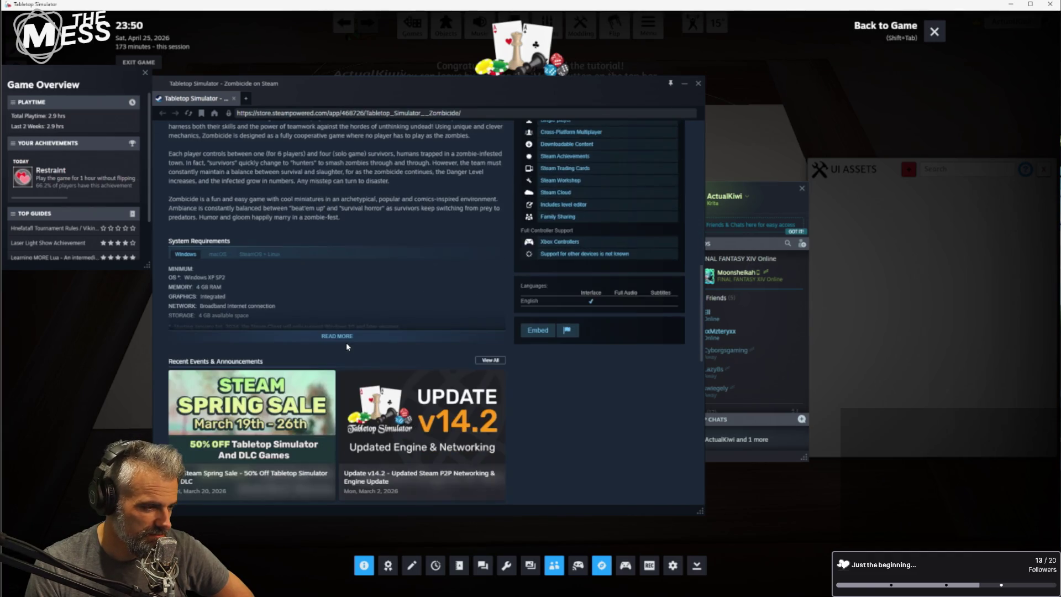
scroll(352, 349, up, 3)
scroll(352, 352, down, 6)
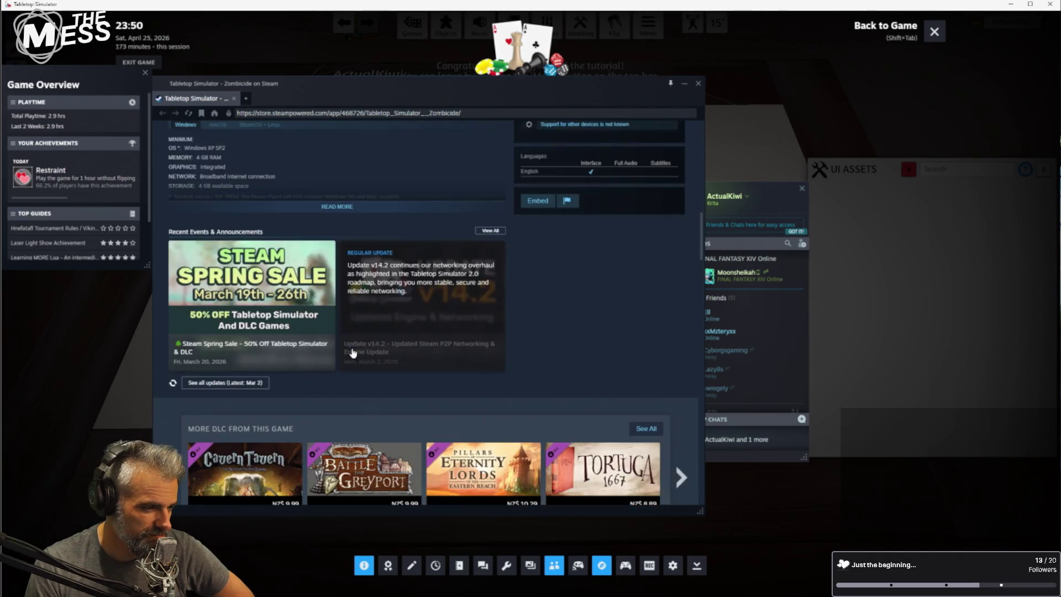
scroll(352, 347, up, 12)
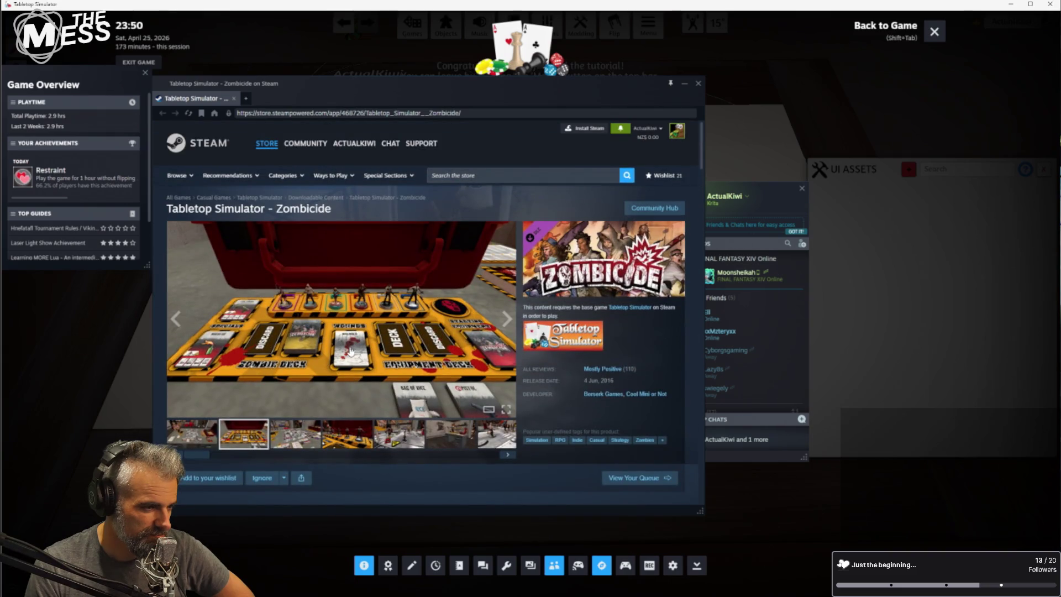
View the third through seventh Zombicide screenshots, including the desk and street scenes
click(306, 441)
click(352, 440)
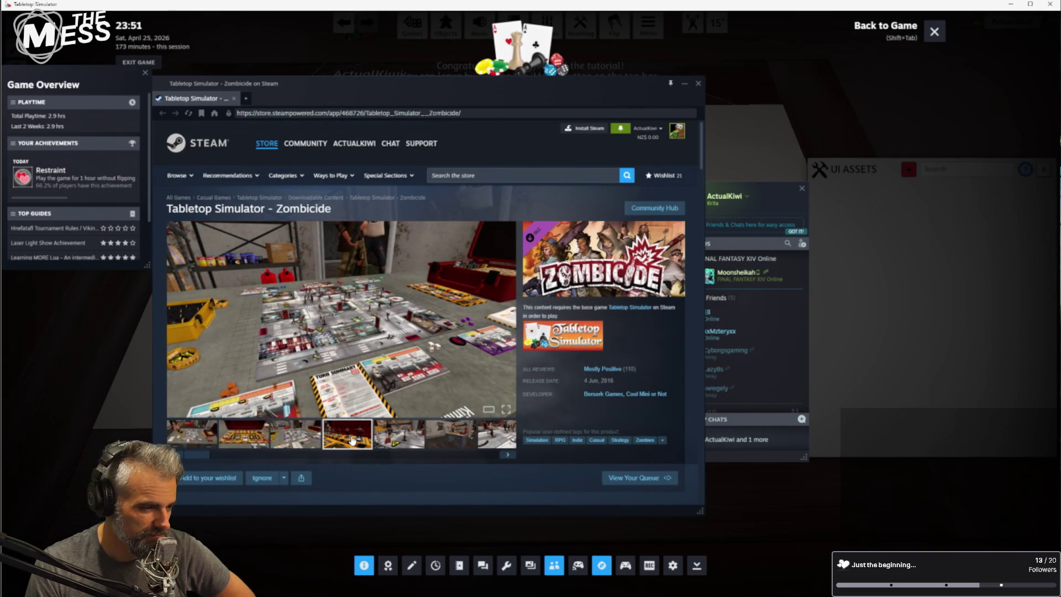
click(423, 440)
click(442, 435)
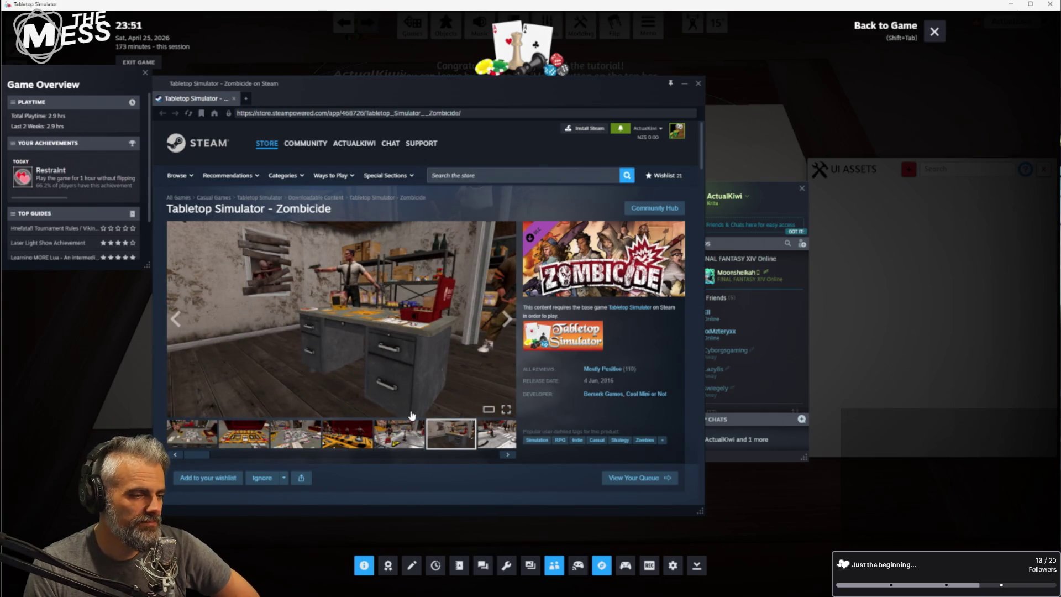
click(487, 432)
scroll(387, 376, down, 6)
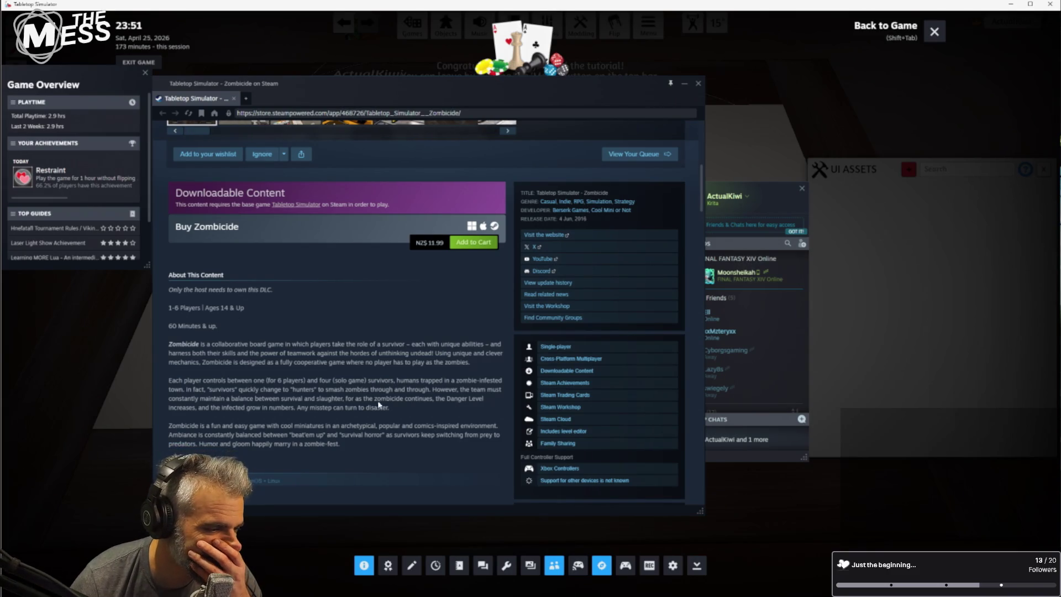
scroll(290, 425, down, 1)
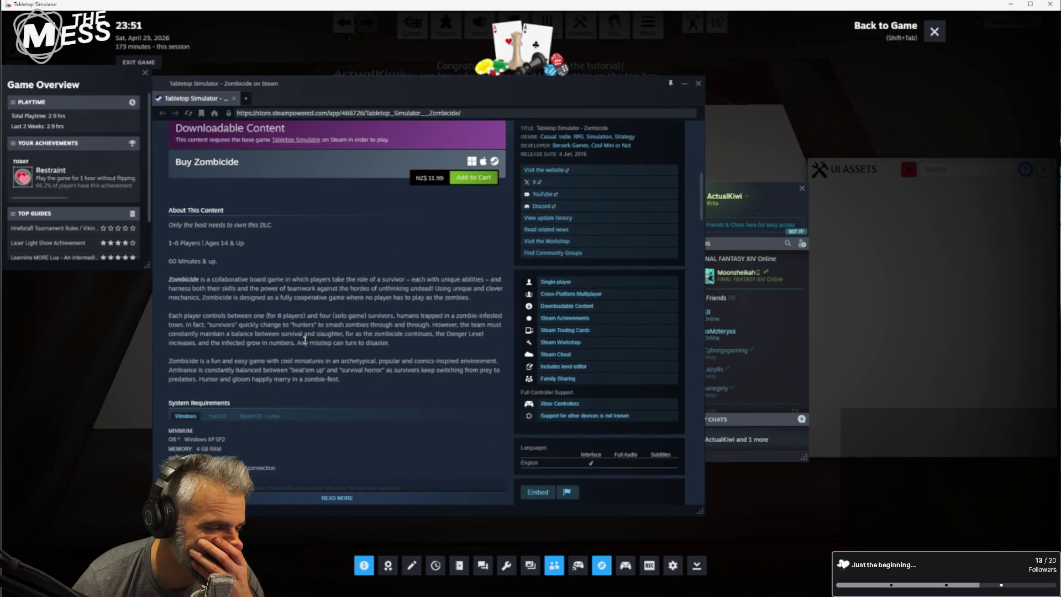
Highlight and deselect lines of the last description paragraph, then scroll back up
mouse_move(333, 362)
mouse_down()
mouse_move(241, 362)
mouse_move(285, 361)
mouse_move(339, 383)
mouse_move(238, 368)
mouse_up()
click(237, 367)
drag(325, 361, 259, 379)
click(281, 382)
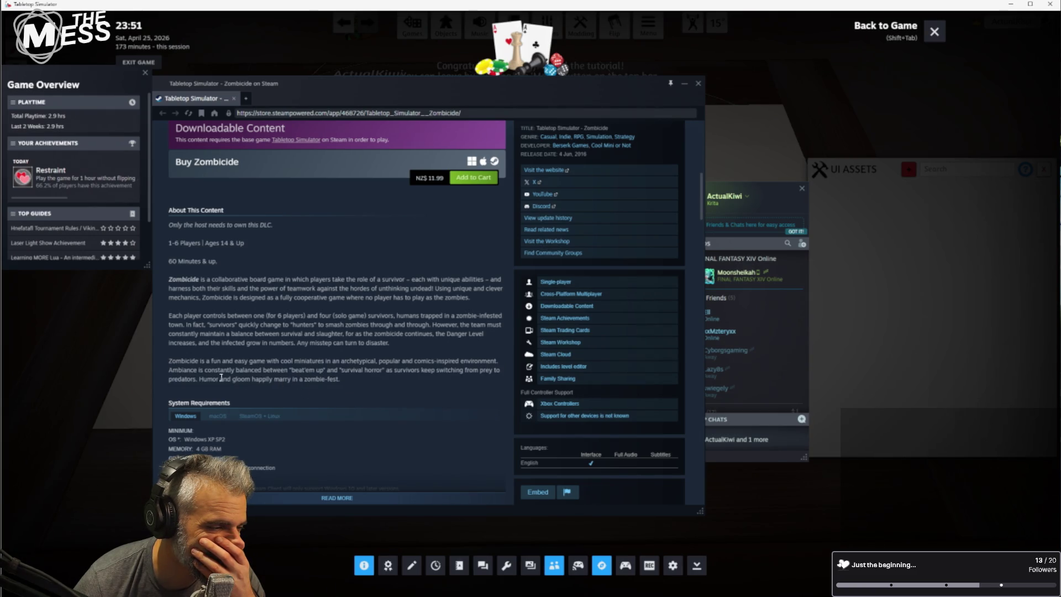
scroll(221, 375, down, 2)
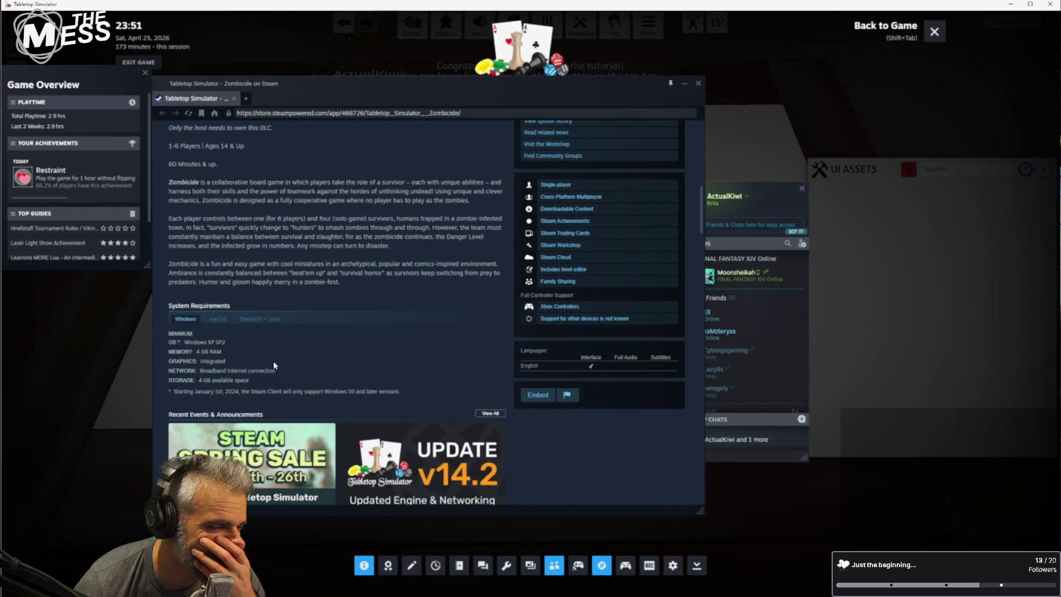
scroll(270, 356, up, 3)
scroll(270, 356, up, 1)
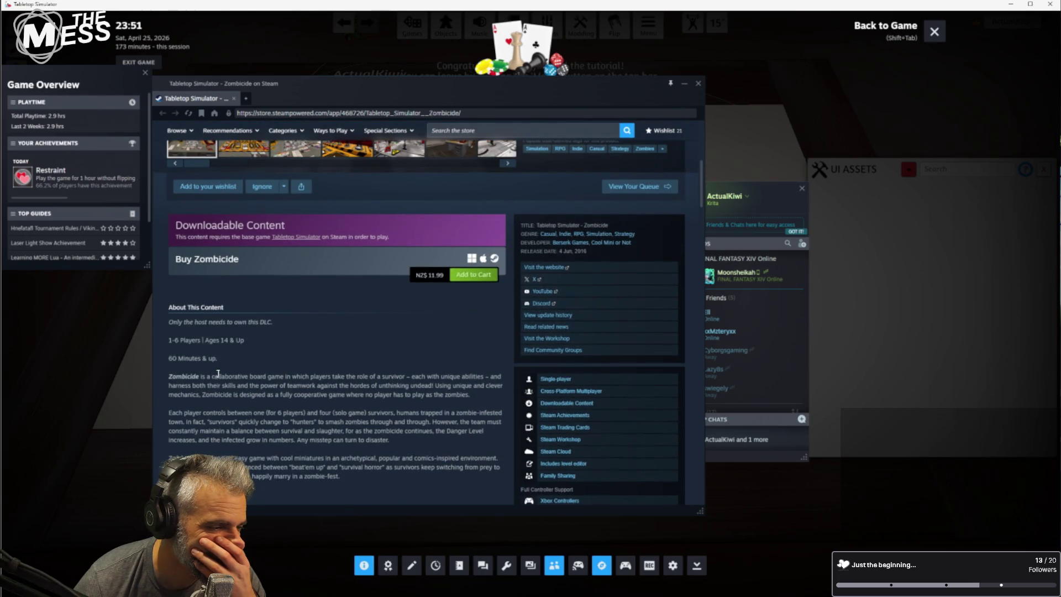
scroll(271, 368, up, 5)
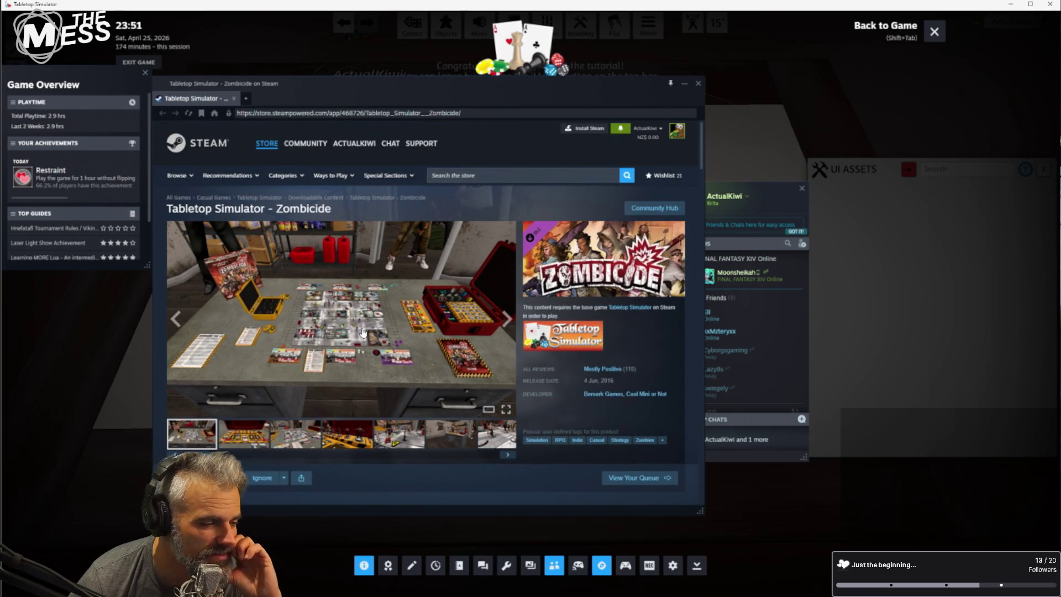
Enlarge the main Zombicide screenshot, close it, then close the store page
click(328, 325)
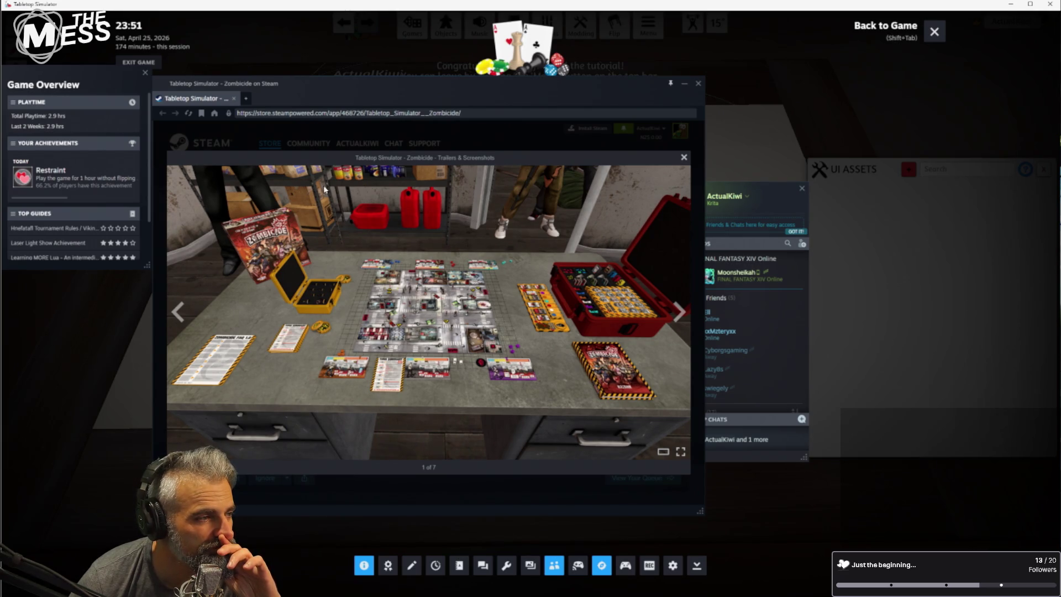
click(331, 141)
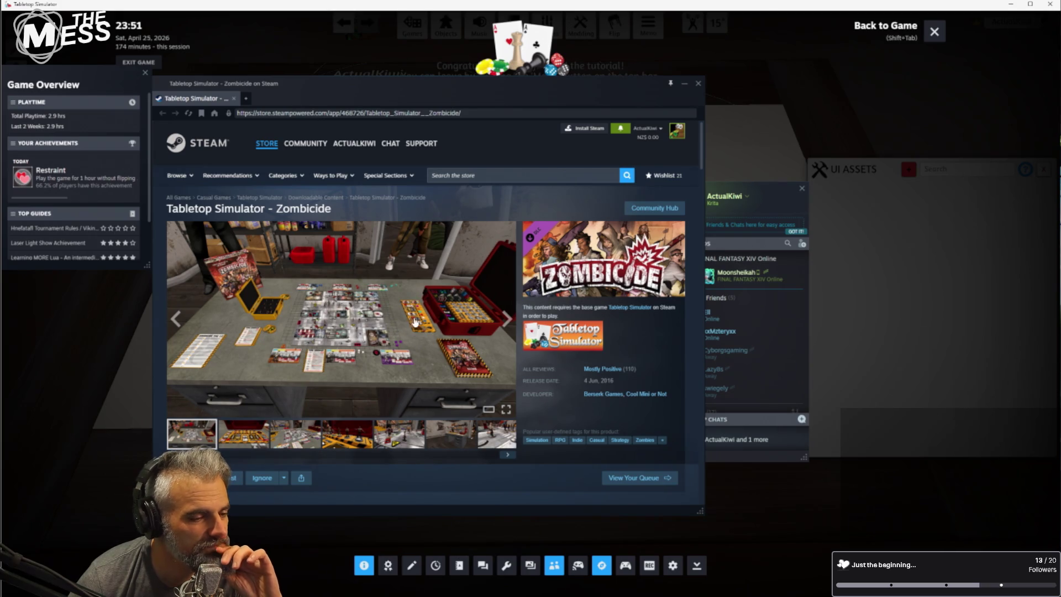
scroll(383, 386, down, 5)
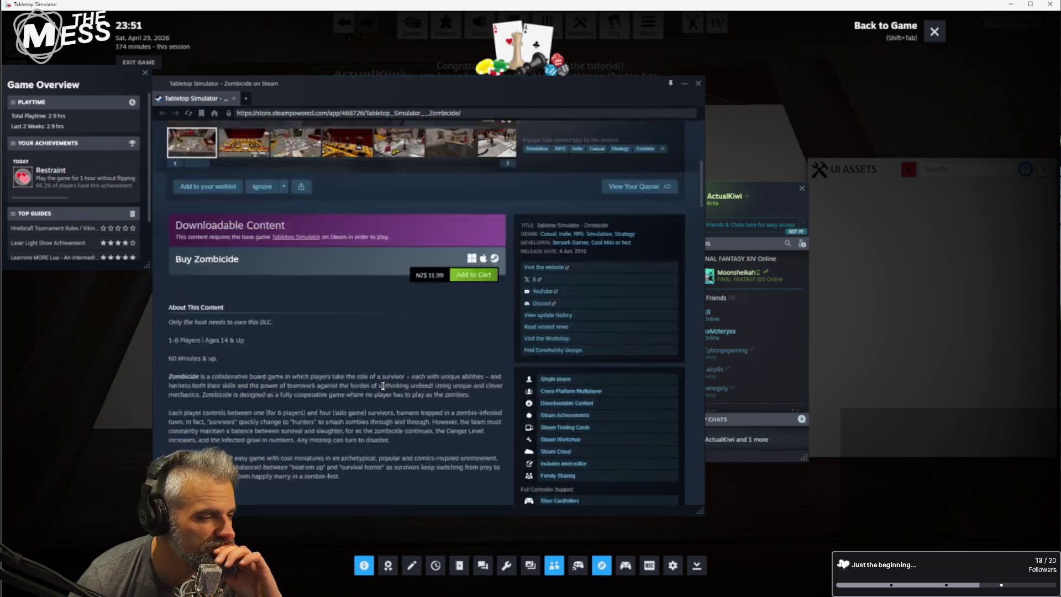
scroll(346, 360, down, 3)
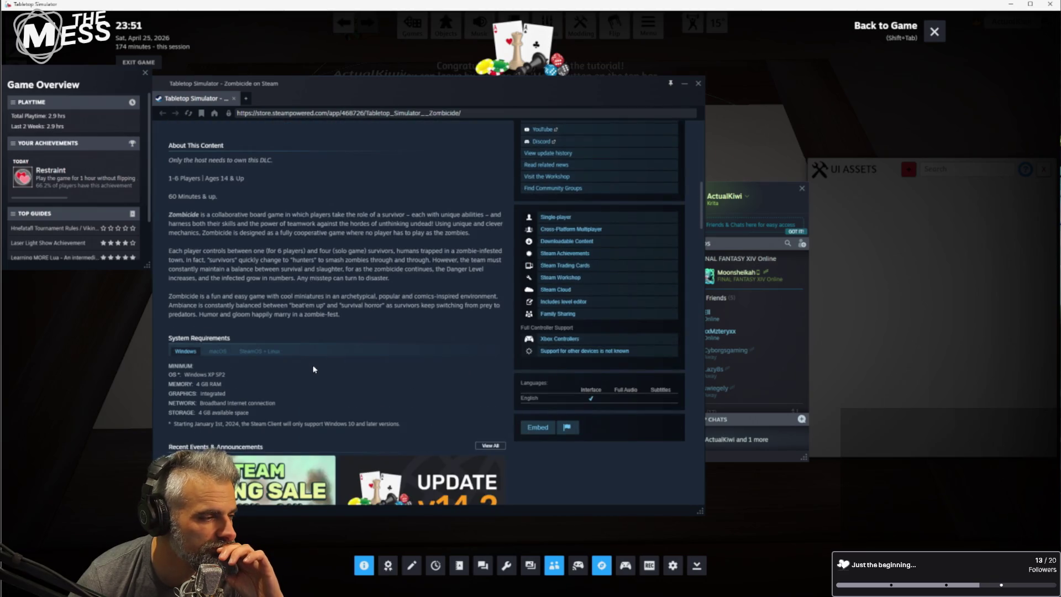
scroll(236, 293, down, 6)
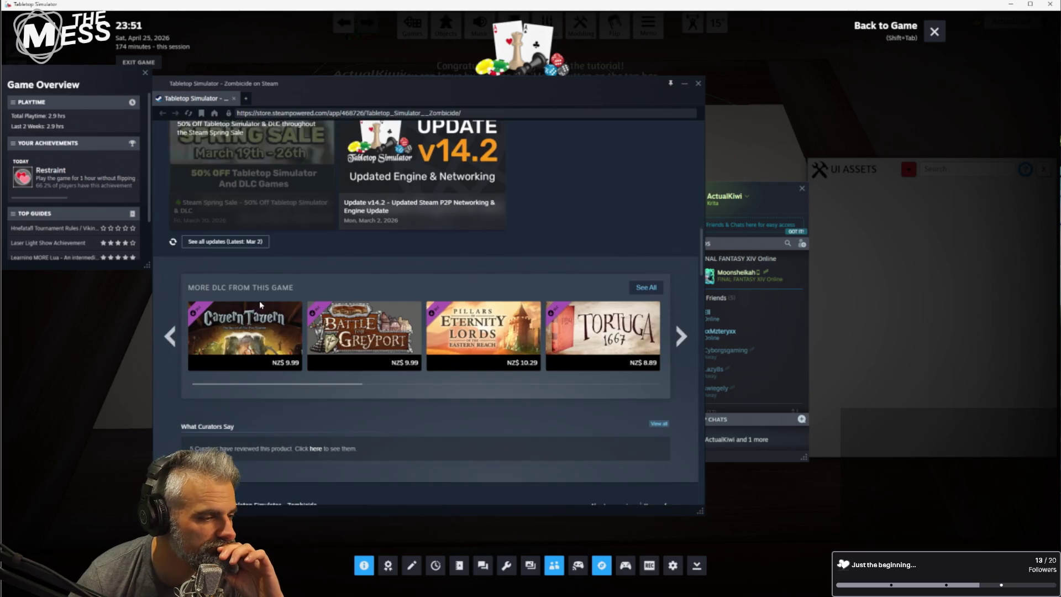
scroll(282, 322, up, 15)
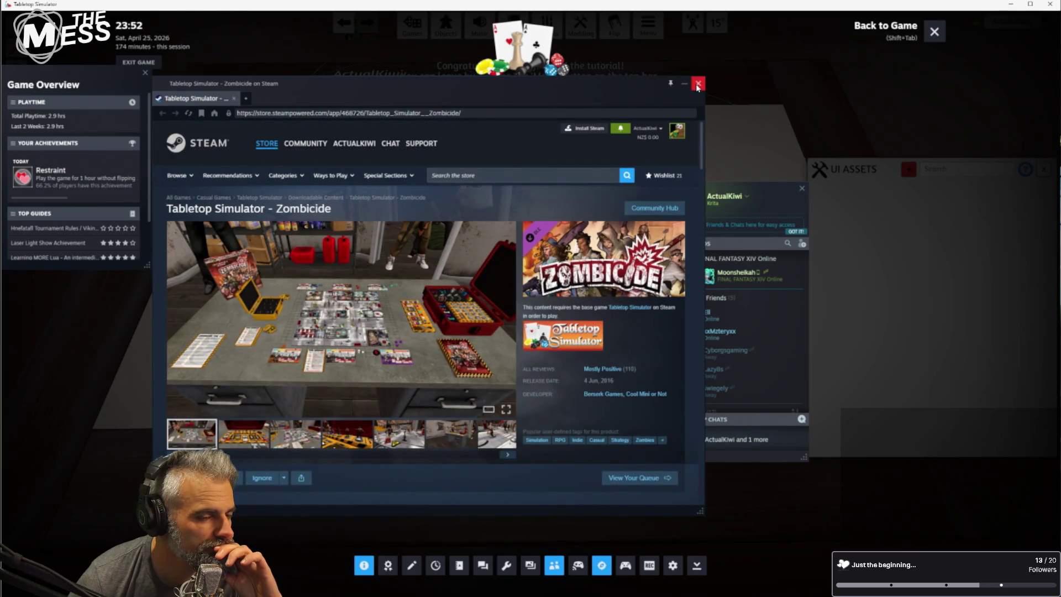
click(234, 99)
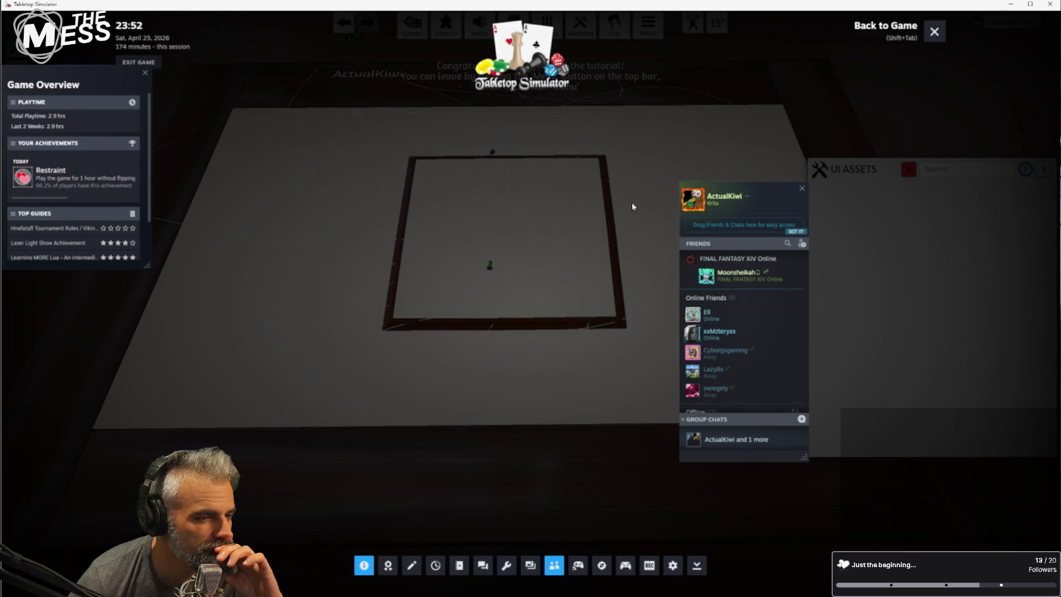
Drag the Friends list to the lower right, leave the online status unchanged, and close the overlay
drag(792, 193, 976, 256)
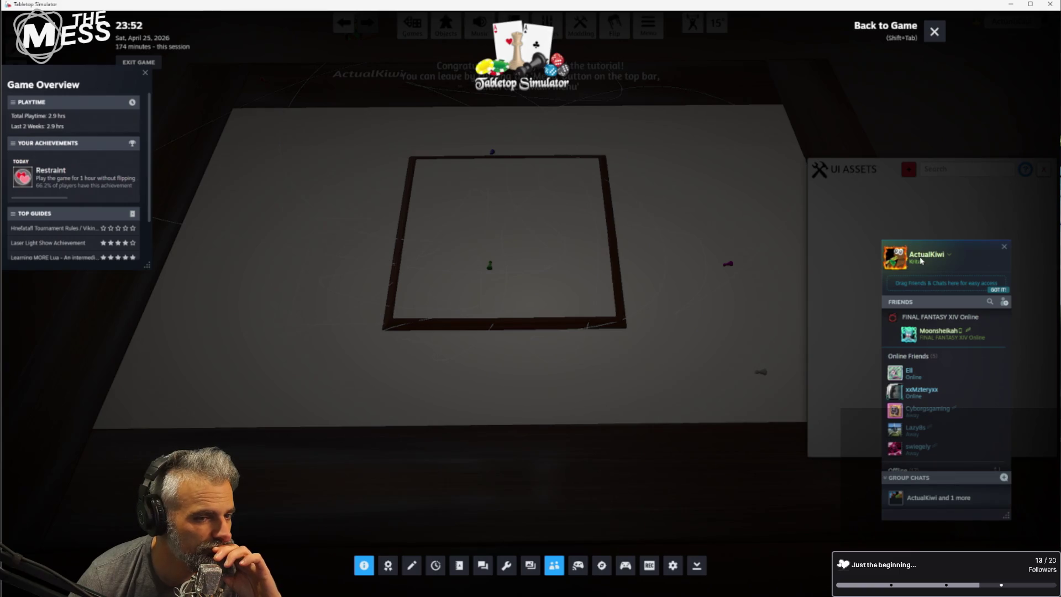
click(947, 257)
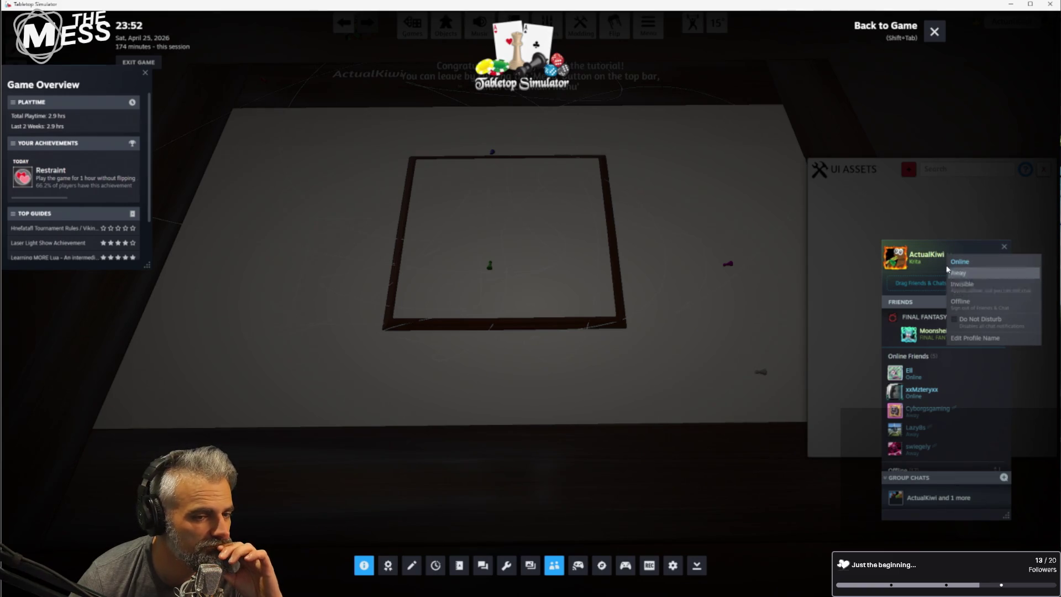
click(945, 261)
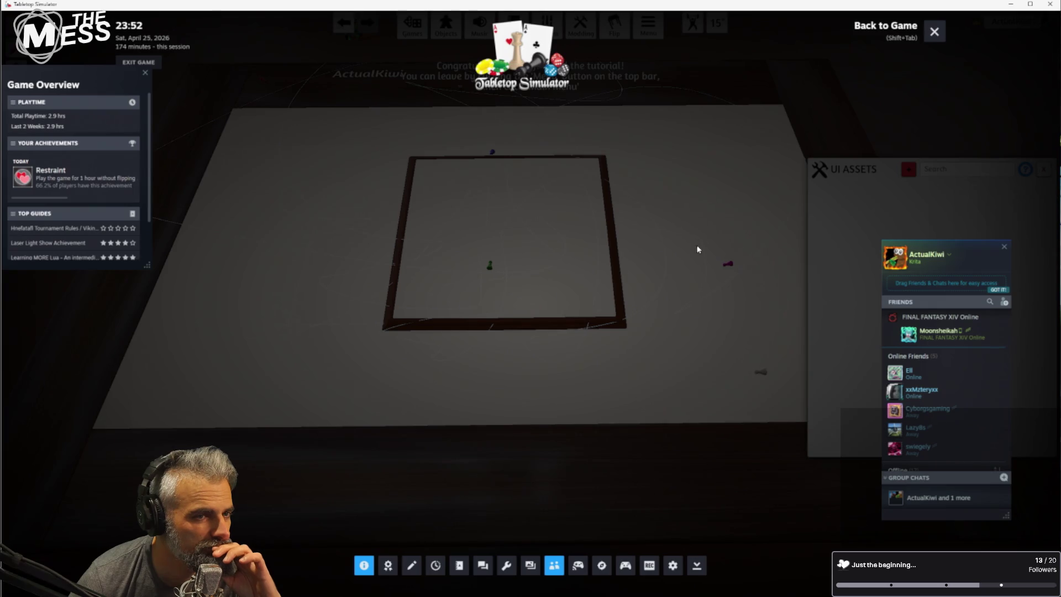
click(934, 31)
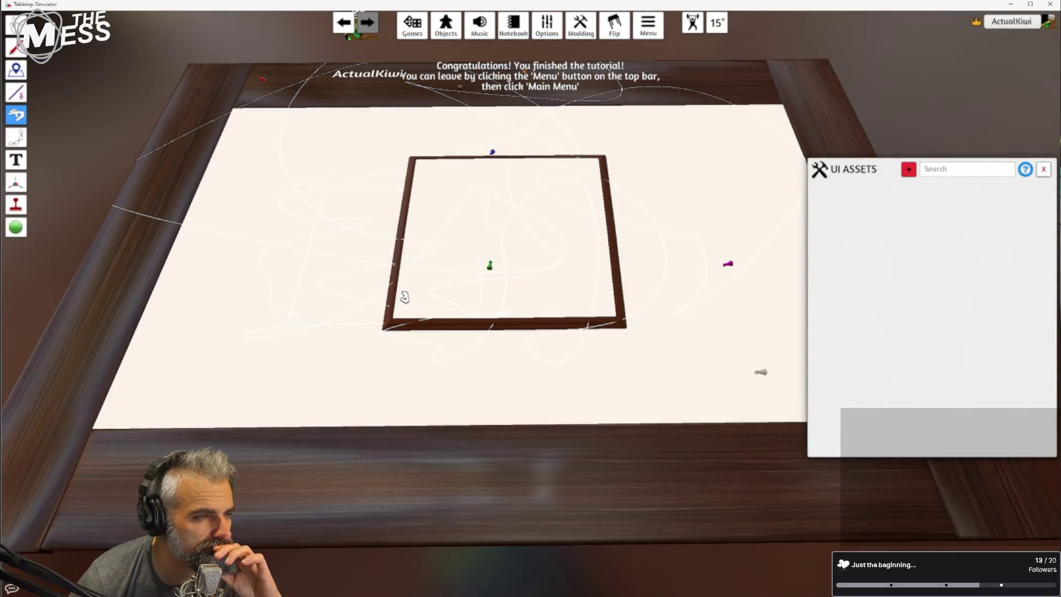
Open the Games list to view the Classic collection, then go back to the categories
mouse_move(577, 32)
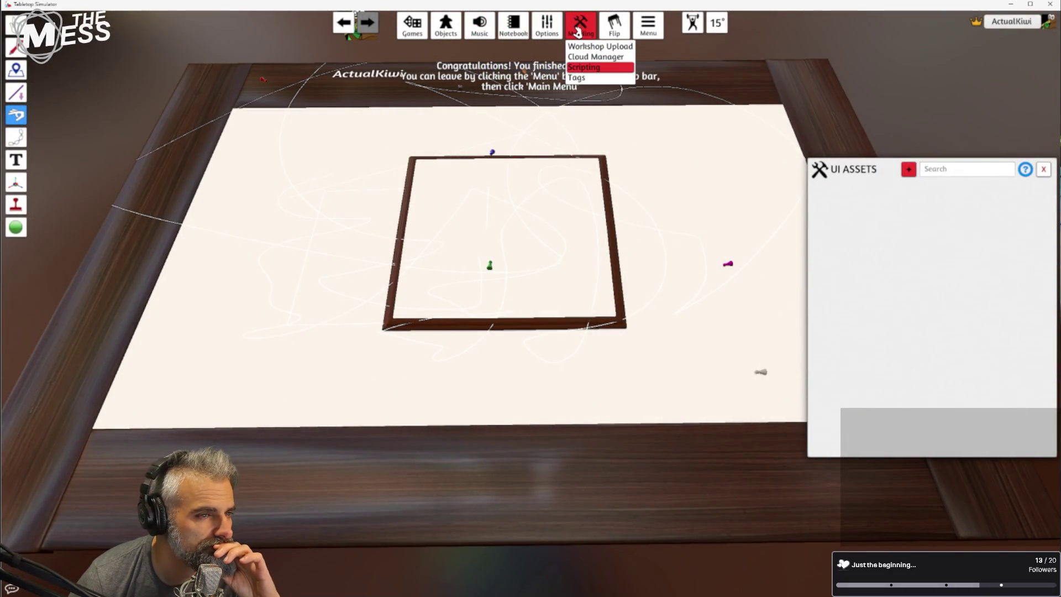
click(412, 25)
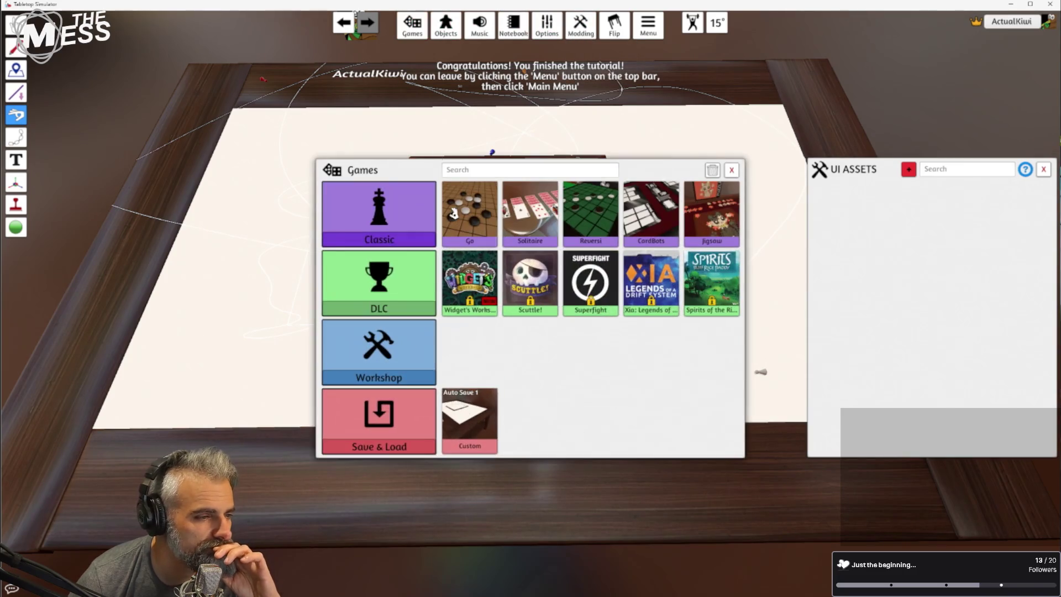
click(380, 226)
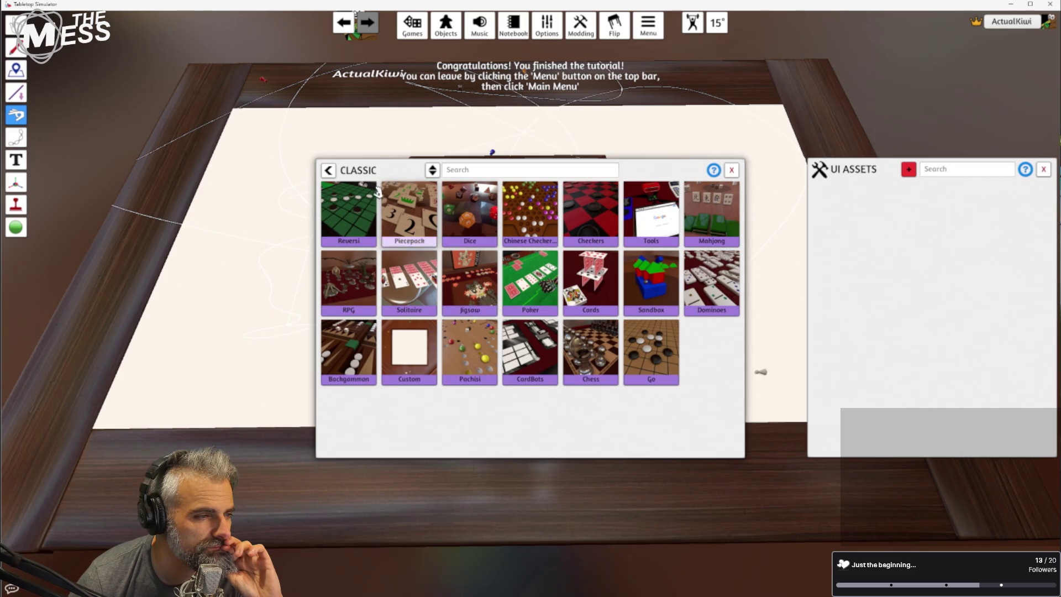
click(328, 170)
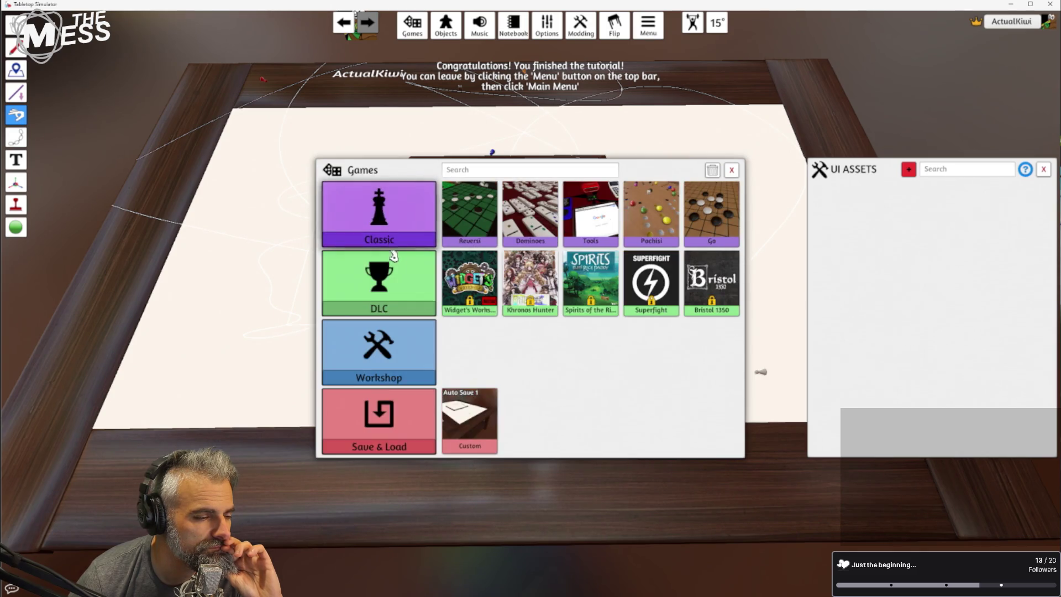
Scroll through the DLC collection, then switch to the Steam library window with Alt+Tab
click(397, 290)
scroll(414, 293, down, 1)
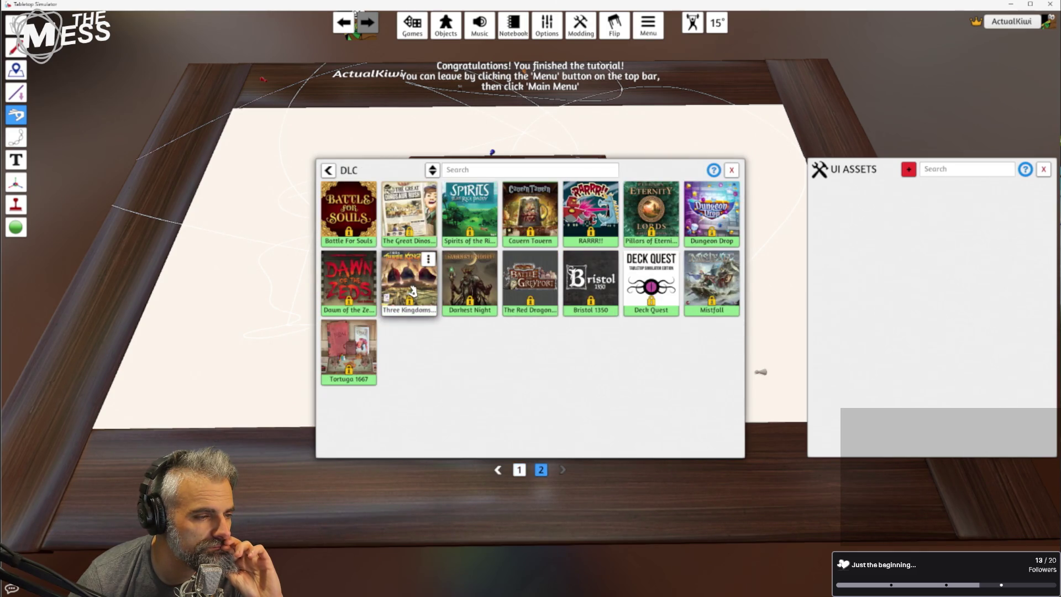
scroll(415, 296, up, 1)
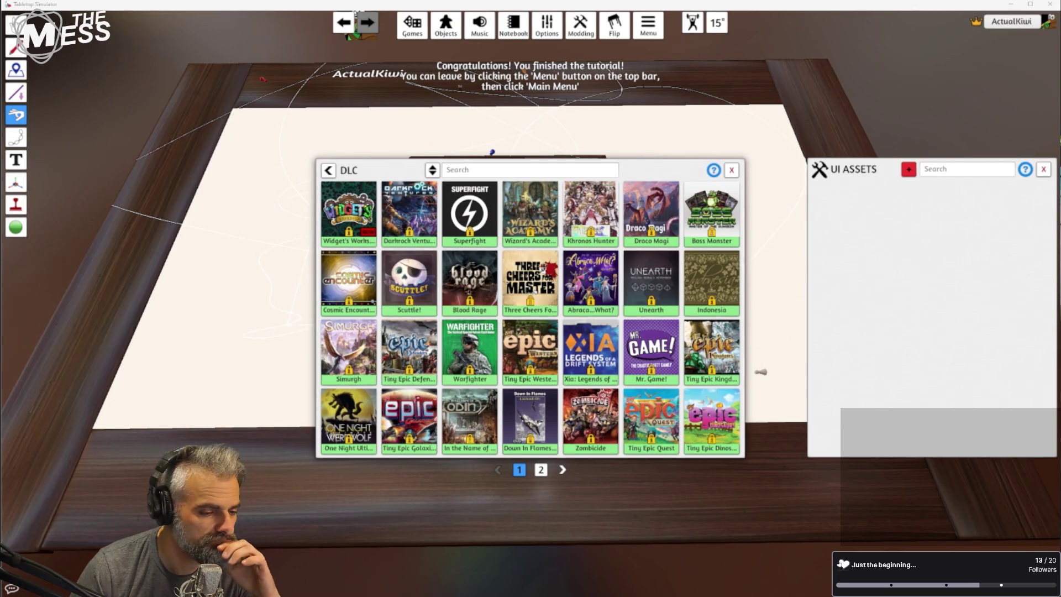
key(alt+Tab)
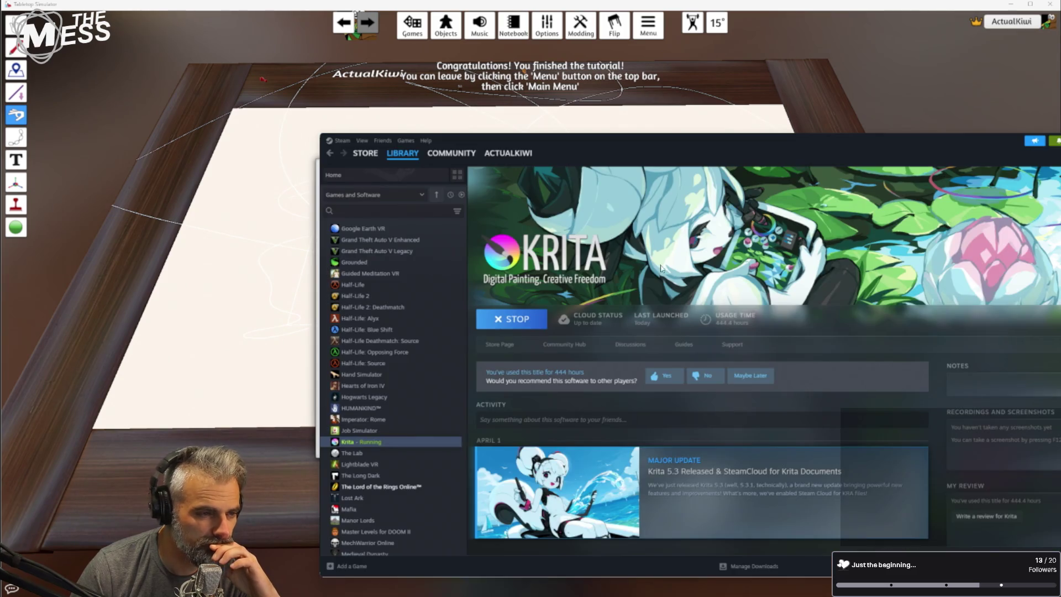
Search the Steam store for 'terraforming mars' and open the Terraforming Mars product page
drag(658, 138, 437, 119)
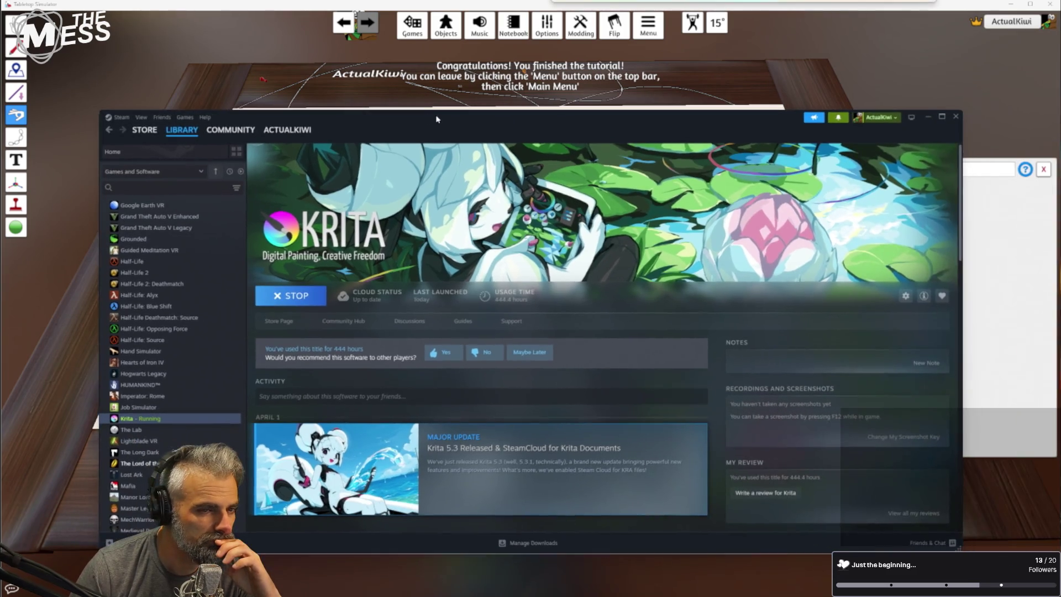
click(145, 129)
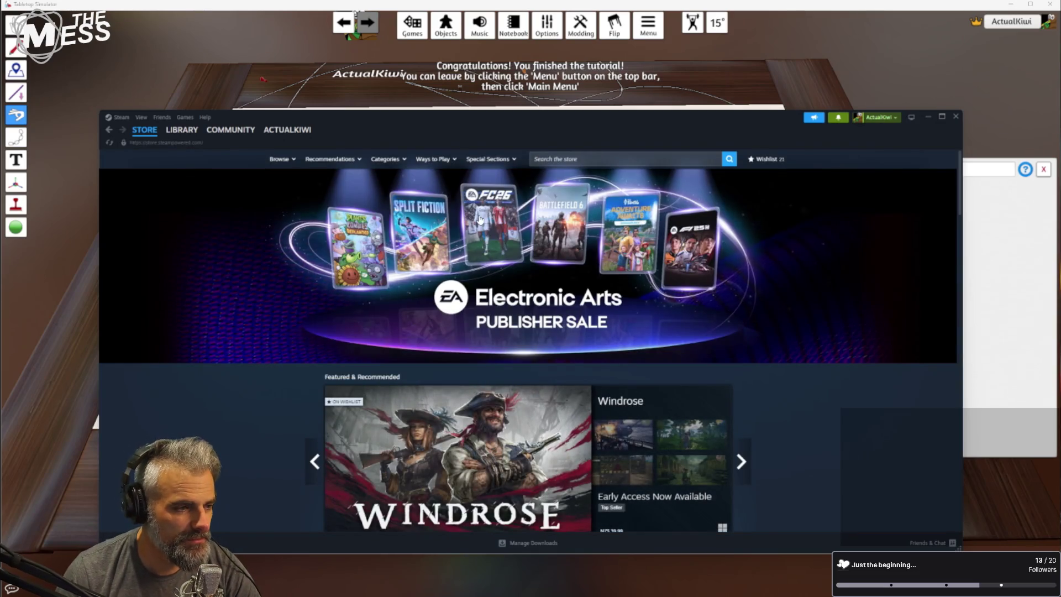
click(576, 160)
text(terraform)
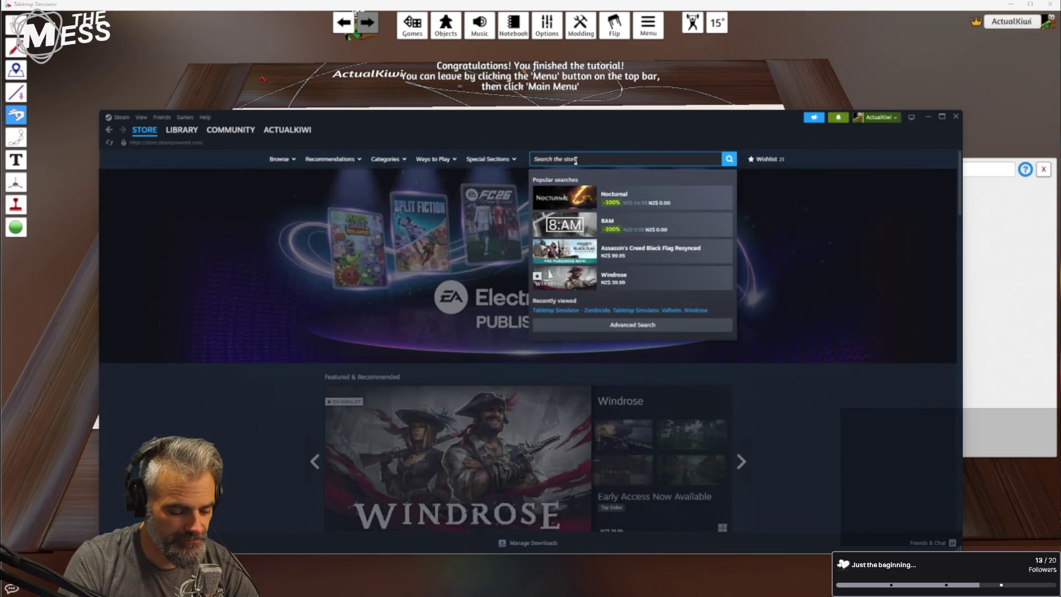
text(ing mars)
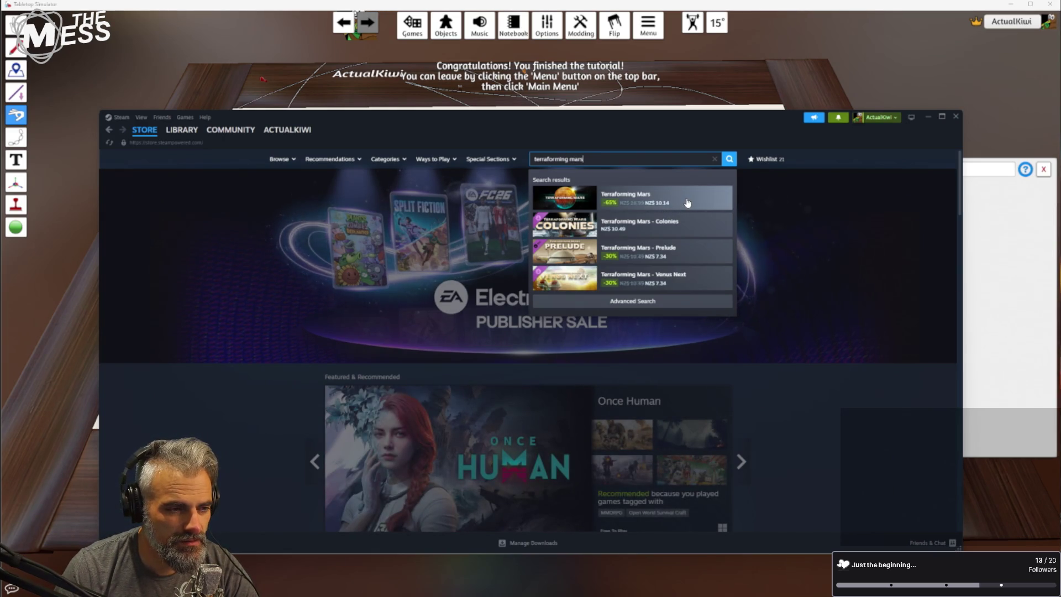
click(687, 205)
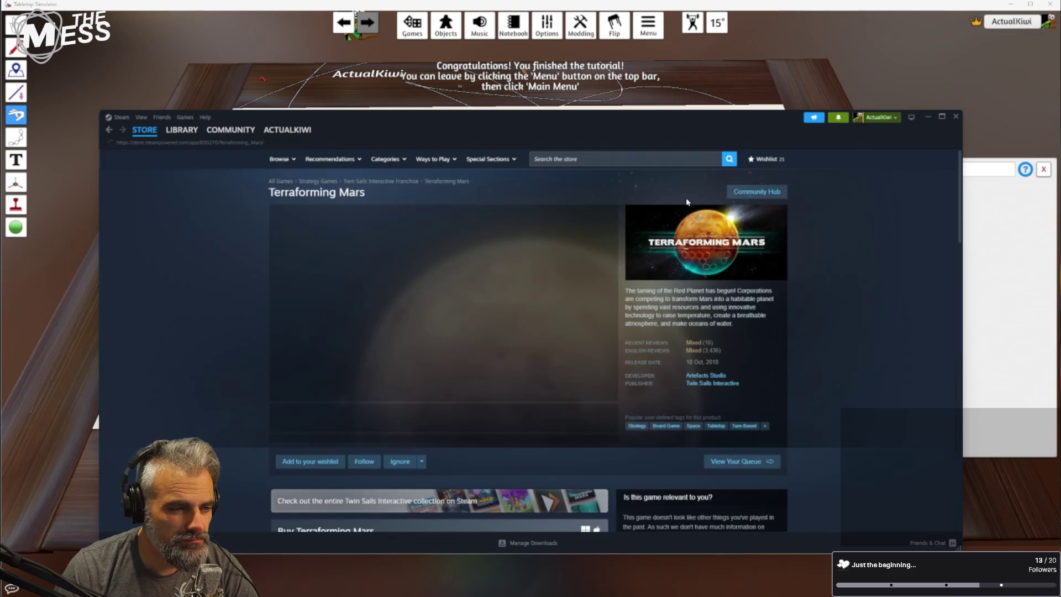
Play the Terraforming Mars trailer full screen, exit with Esc, and move the Steam window up-left
scroll(652, 334, down, 4)
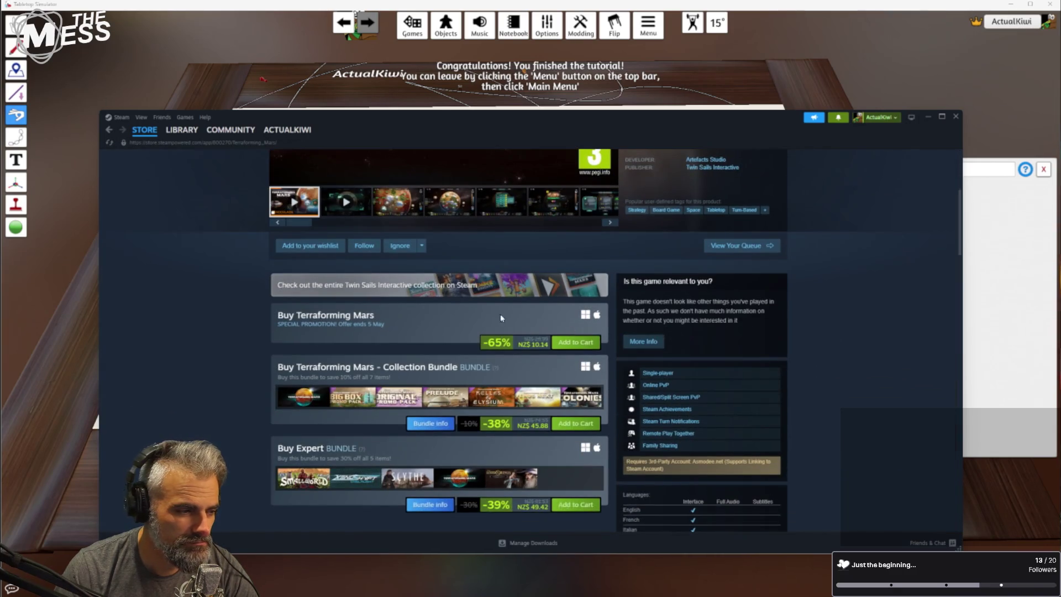
scroll(369, 347, up, 4)
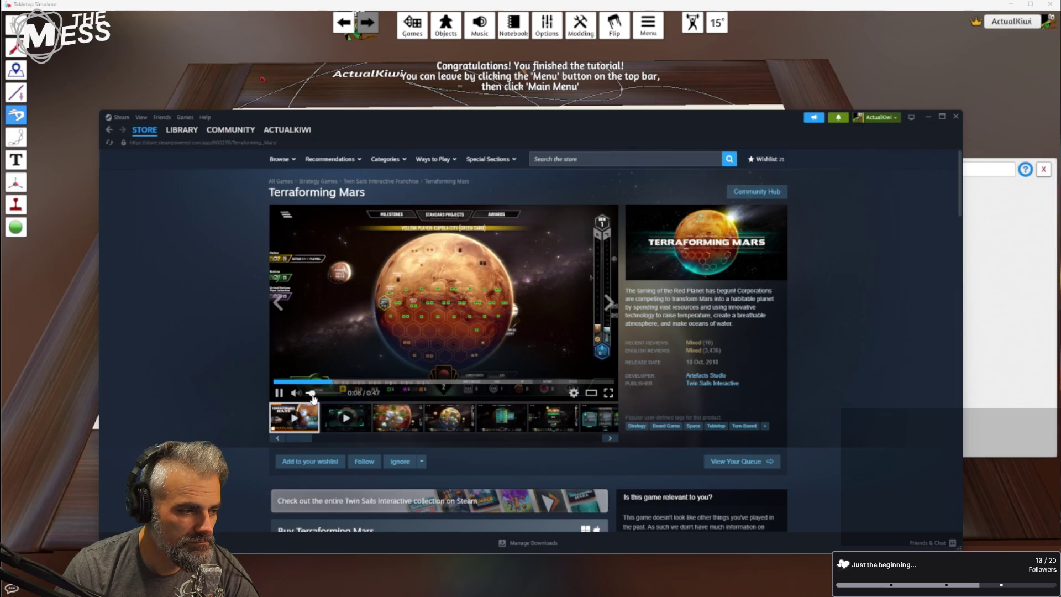
click(609, 396)
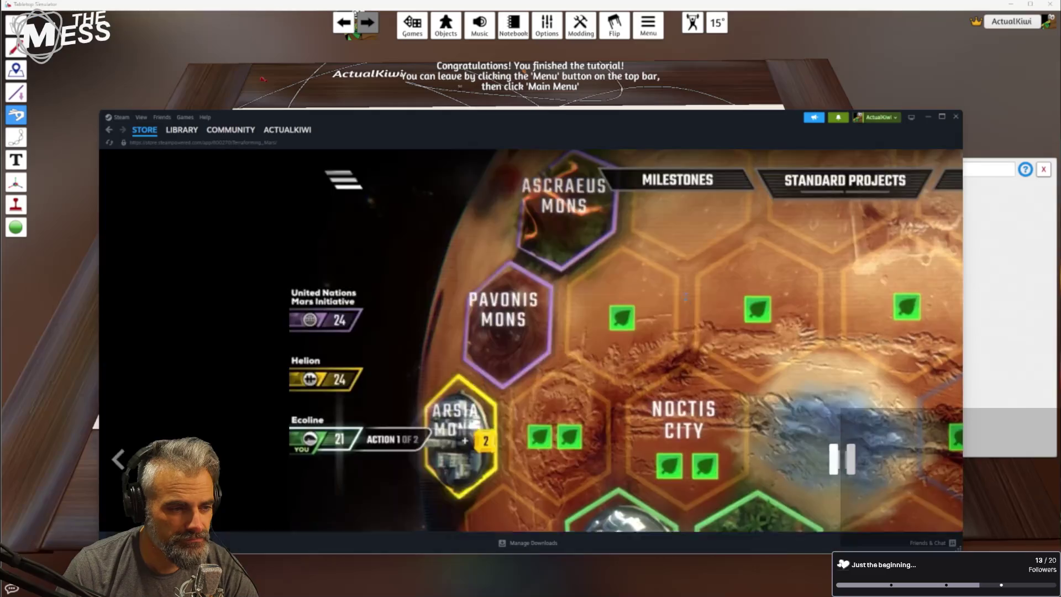
key(Escape)
drag(514, 117, 412, 54)
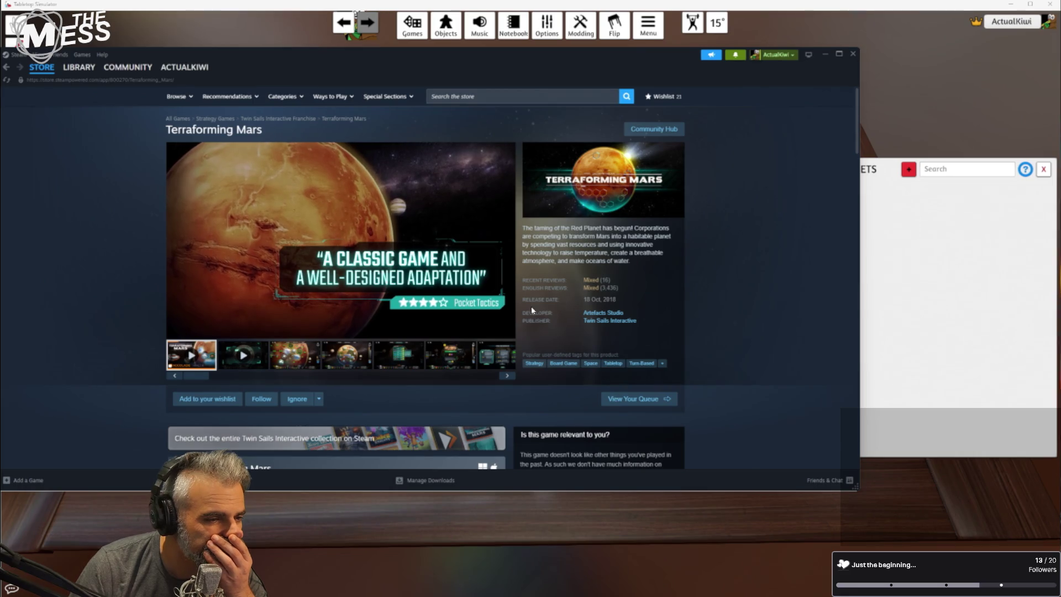
mouse_move(588, 281)
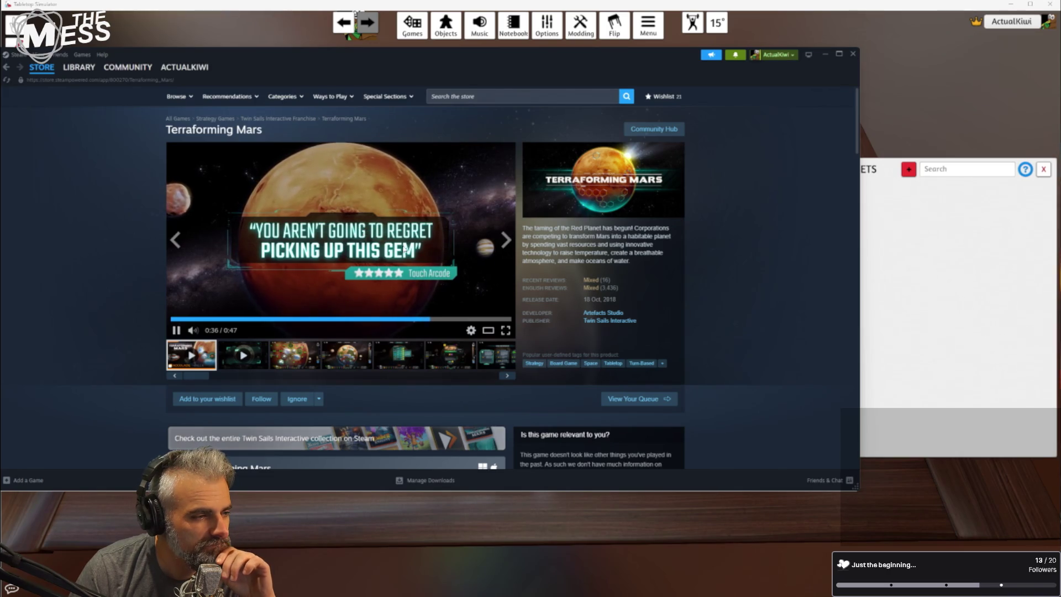
Preview a screenshot and the second trailer, scroll the page, then open the Mixed English reviews
click(301, 357)
click(247, 358)
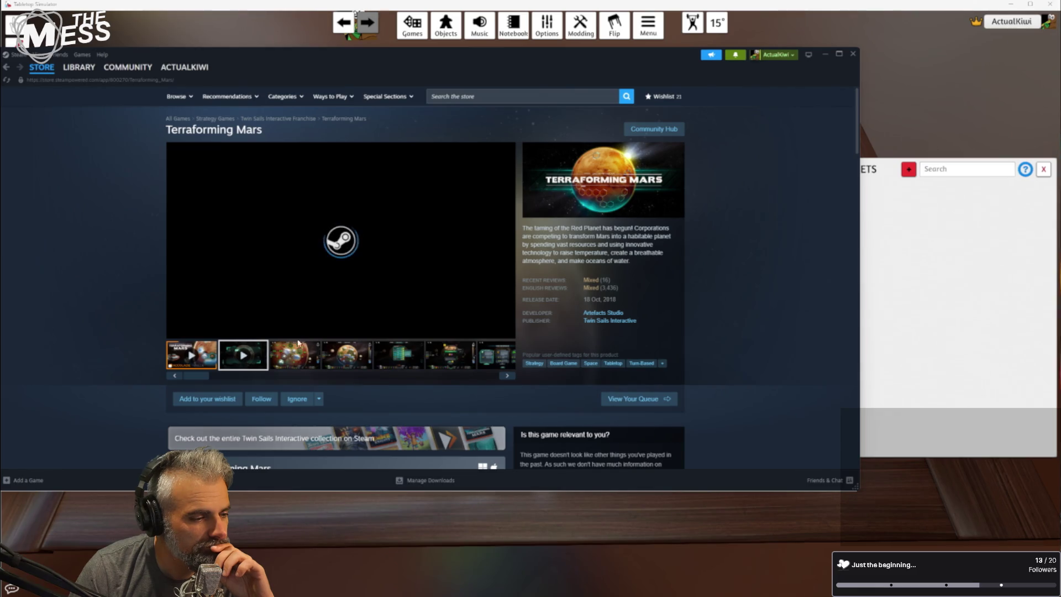
scroll(304, 319, down, 2)
scroll(303, 320, down, 3)
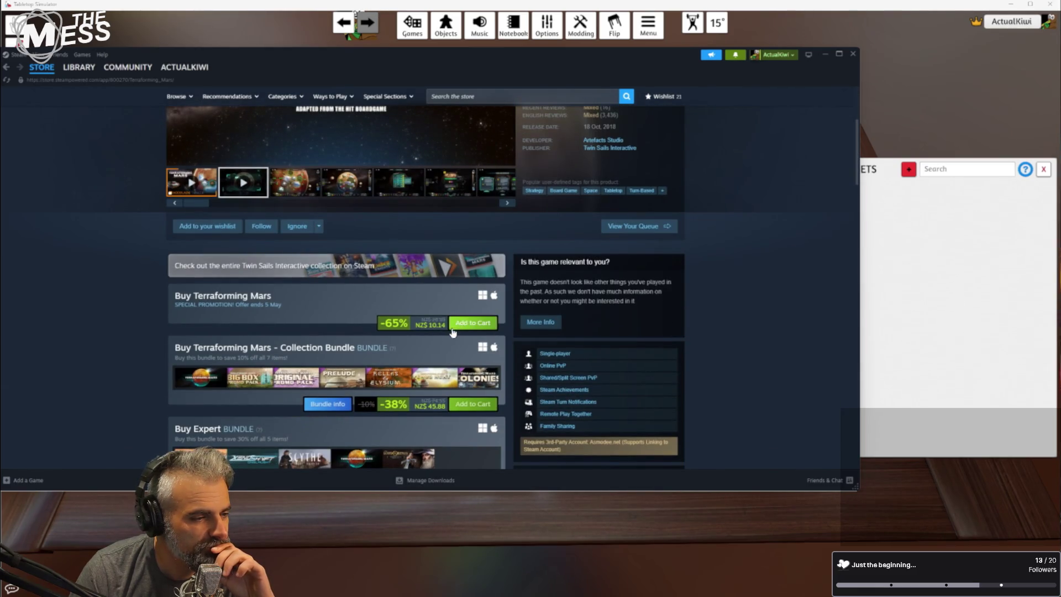
scroll(350, 332, down, 2)
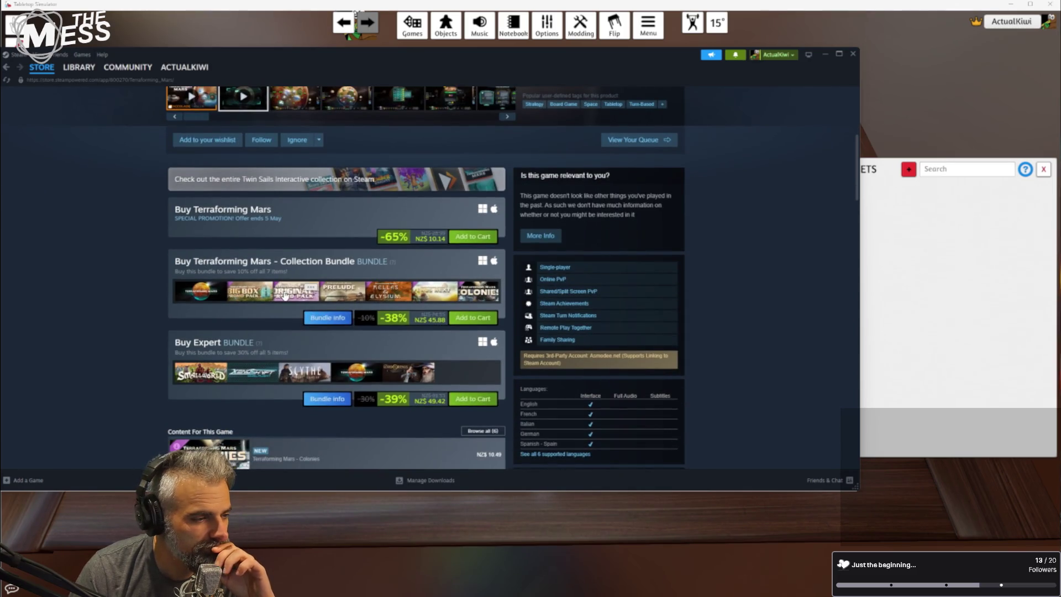
scroll(243, 329, down, 4)
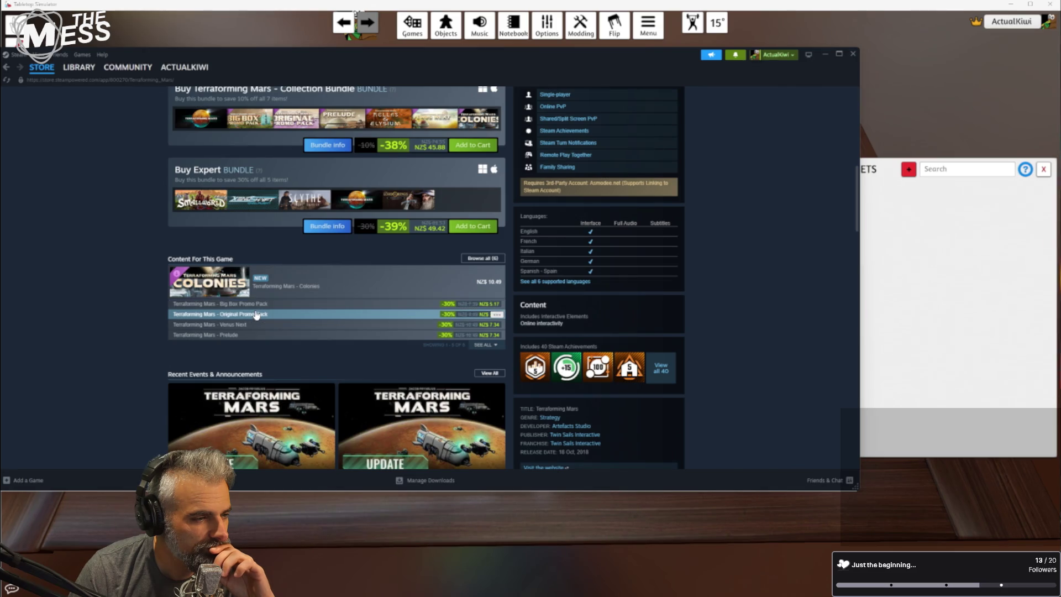
scroll(260, 315, down, 3)
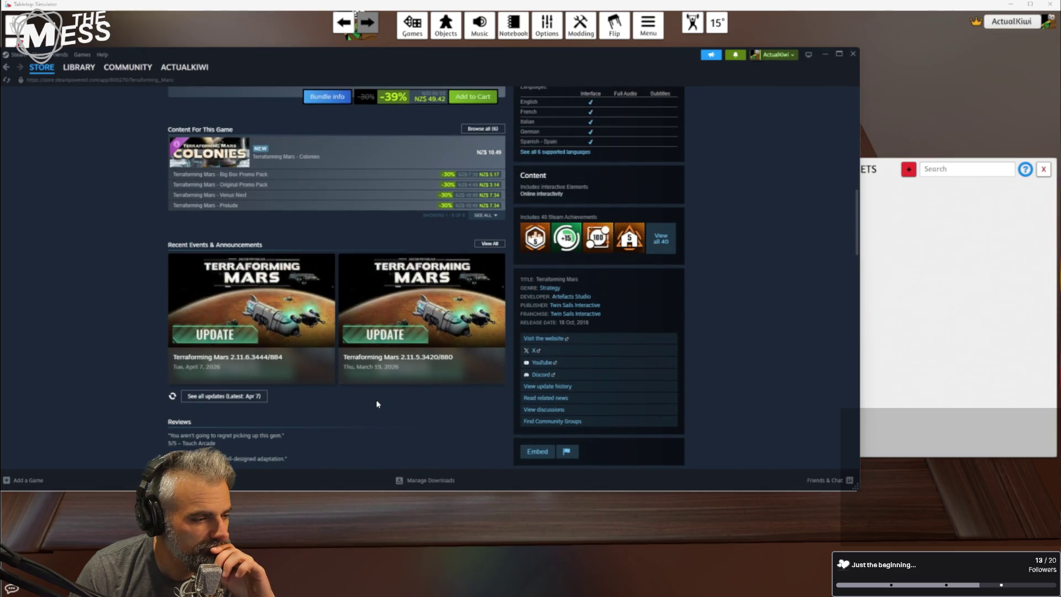
scroll(371, 388, down, 3)
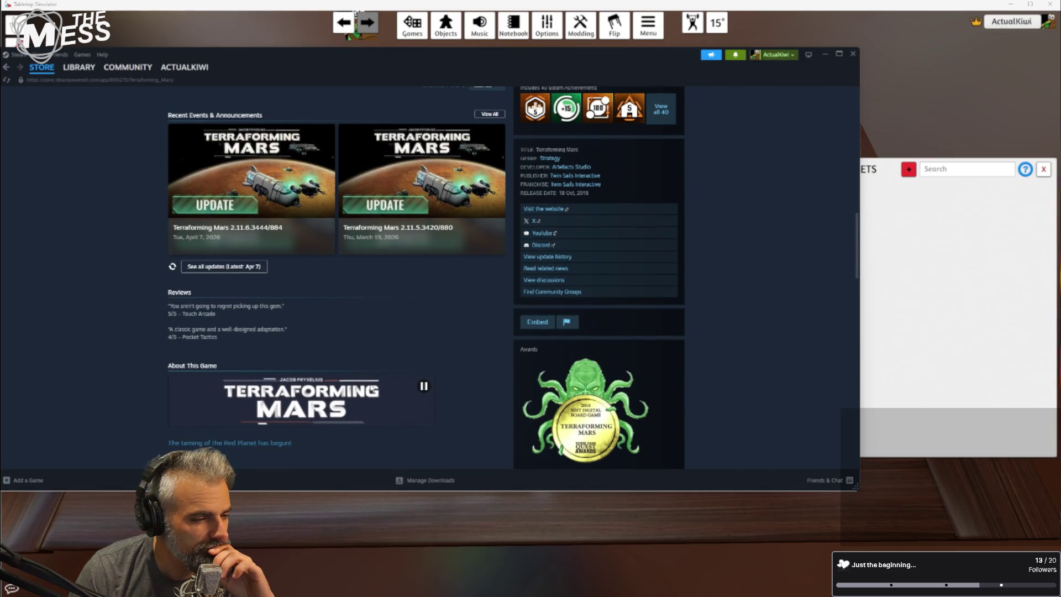
scroll(372, 387, up, 10)
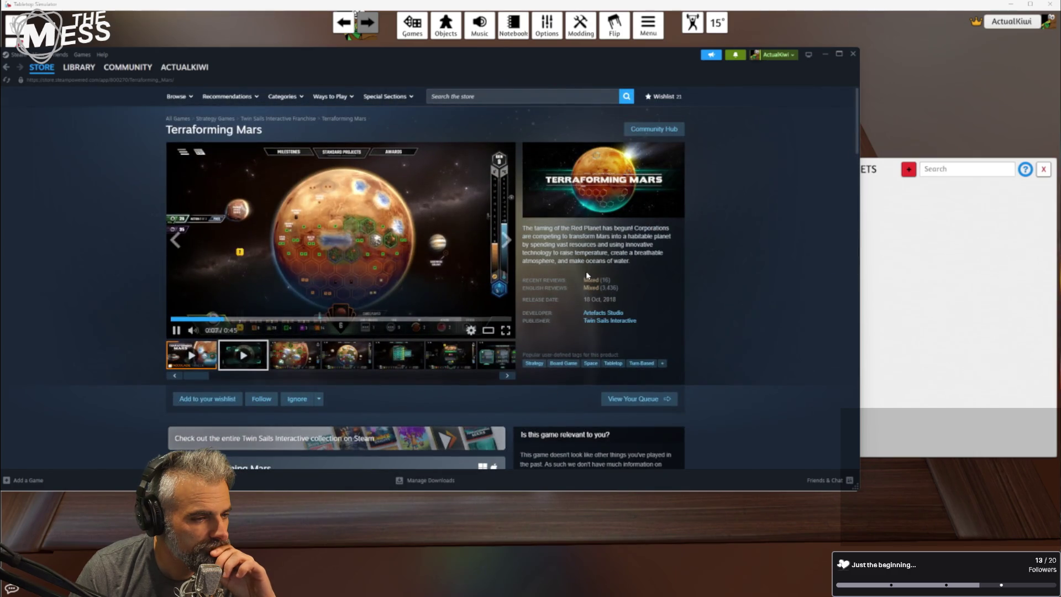
click(589, 284)
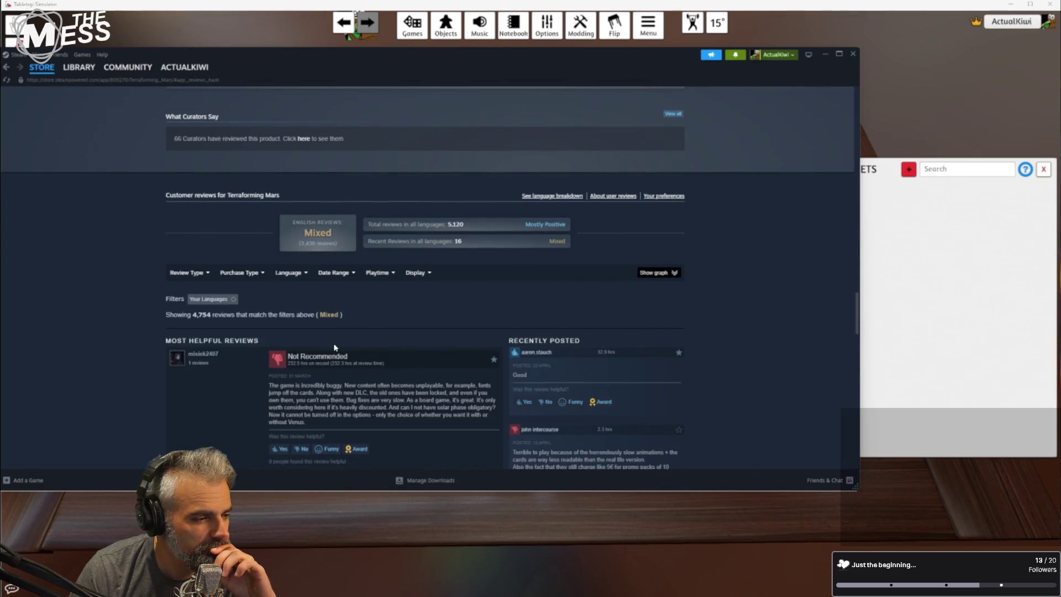